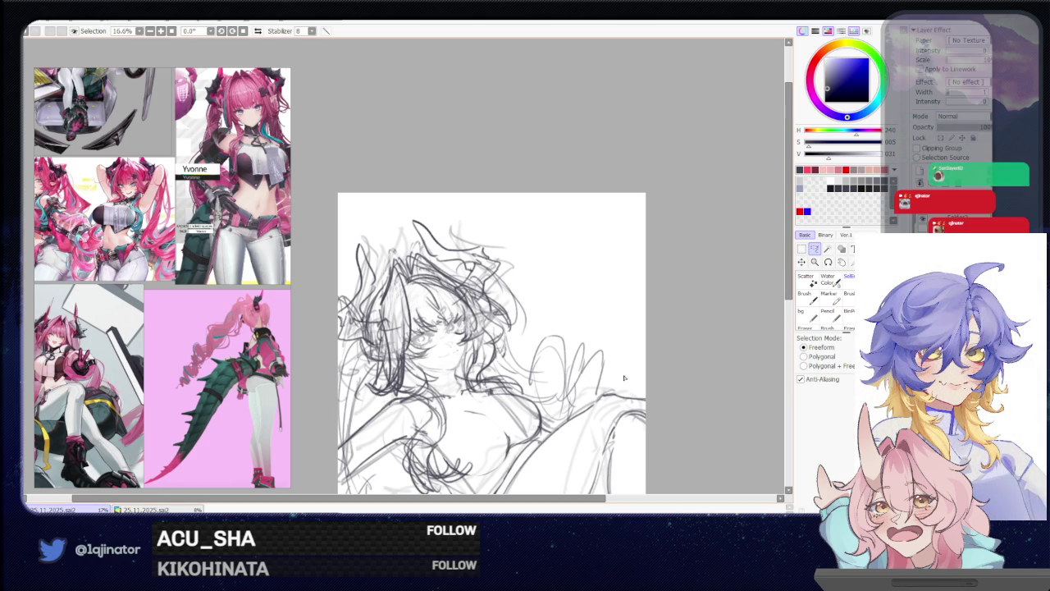
Shift the sketch upward and return to the brush. Enlarge the reference close-up of the horned pink-haired character
drag(514, 445, 527, 310)
key(b)
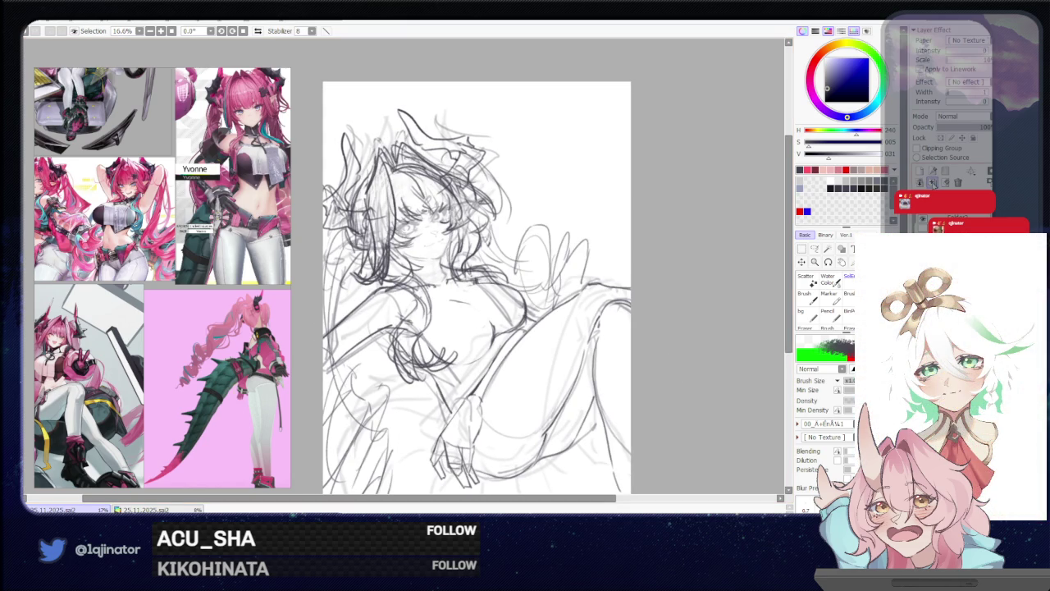
drag(645, 302, 626, 320)
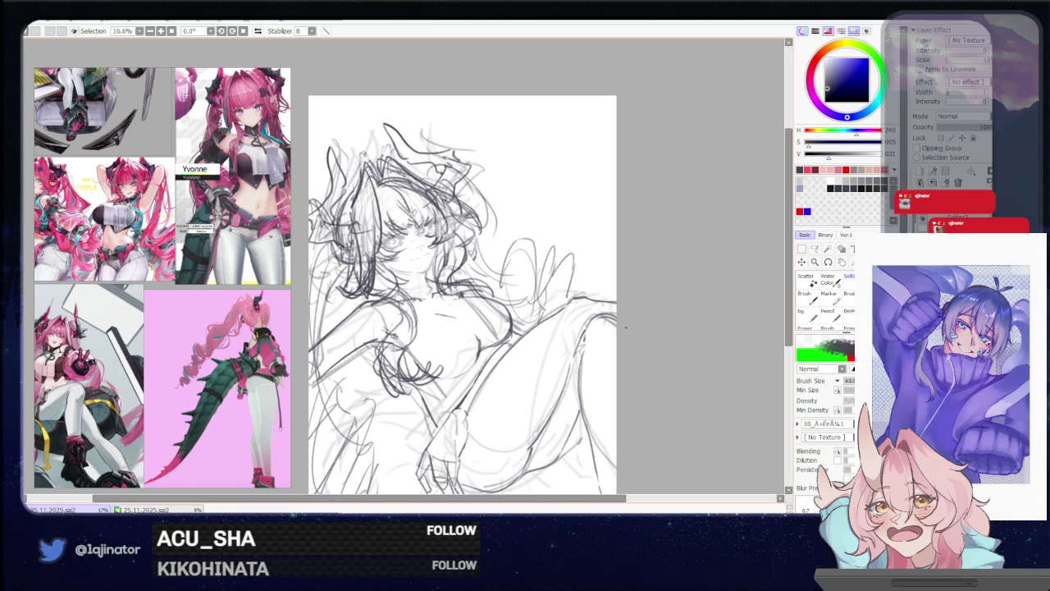
drag(659, 284, 668, 299)
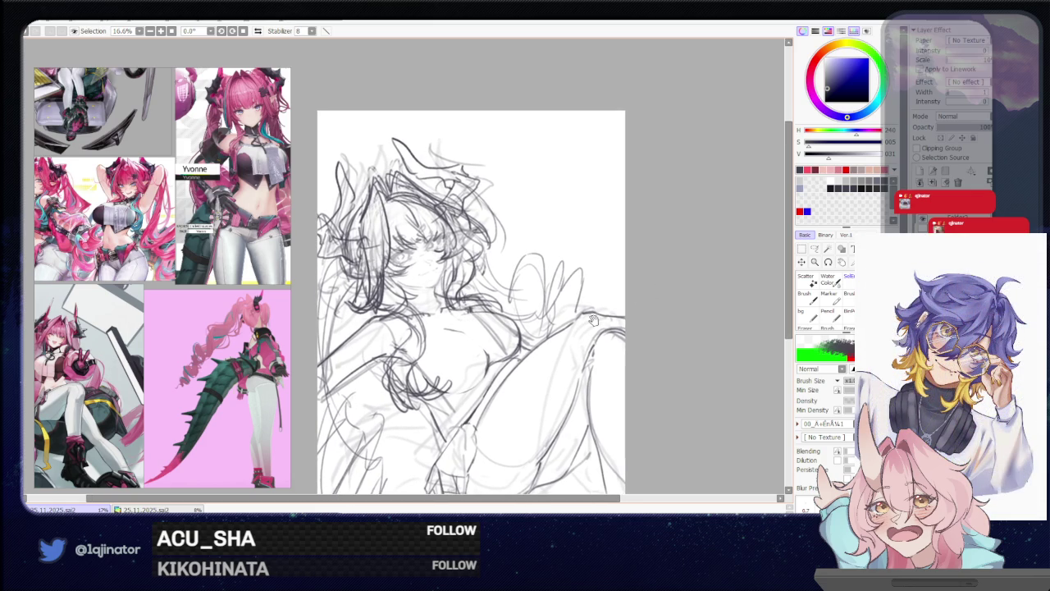
scroll(up, 3)
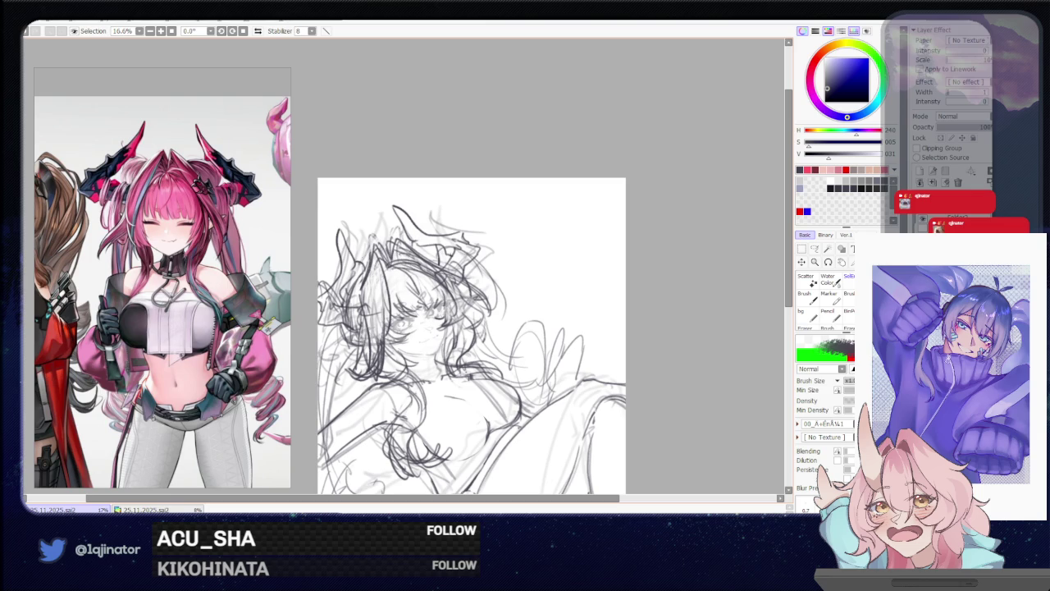
Zoom out to 12.5% and sketch strokes near the arm and hip, undoing the first attempt
key(minus)
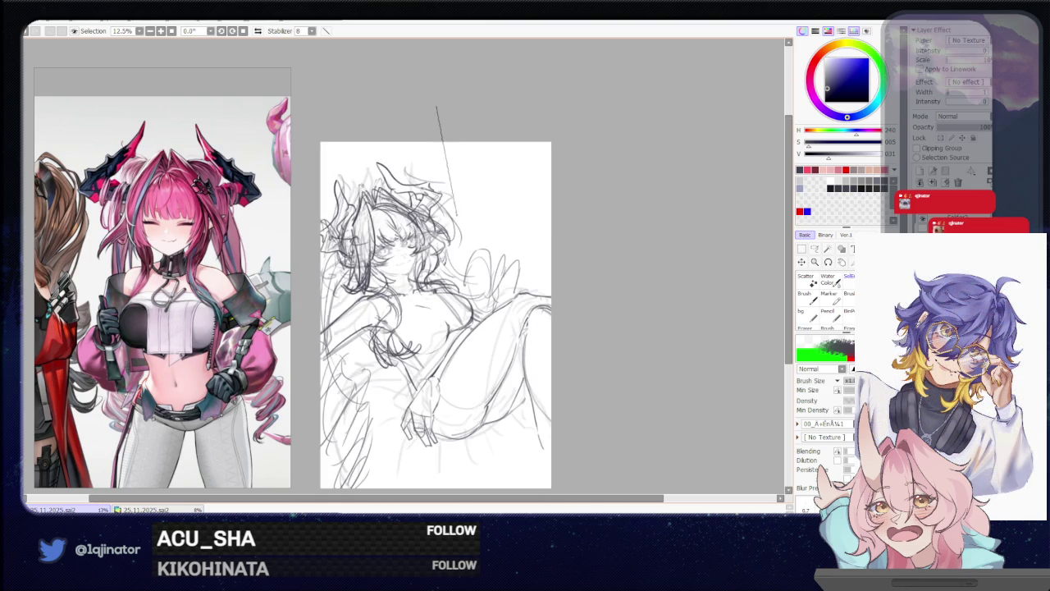
key(plus)
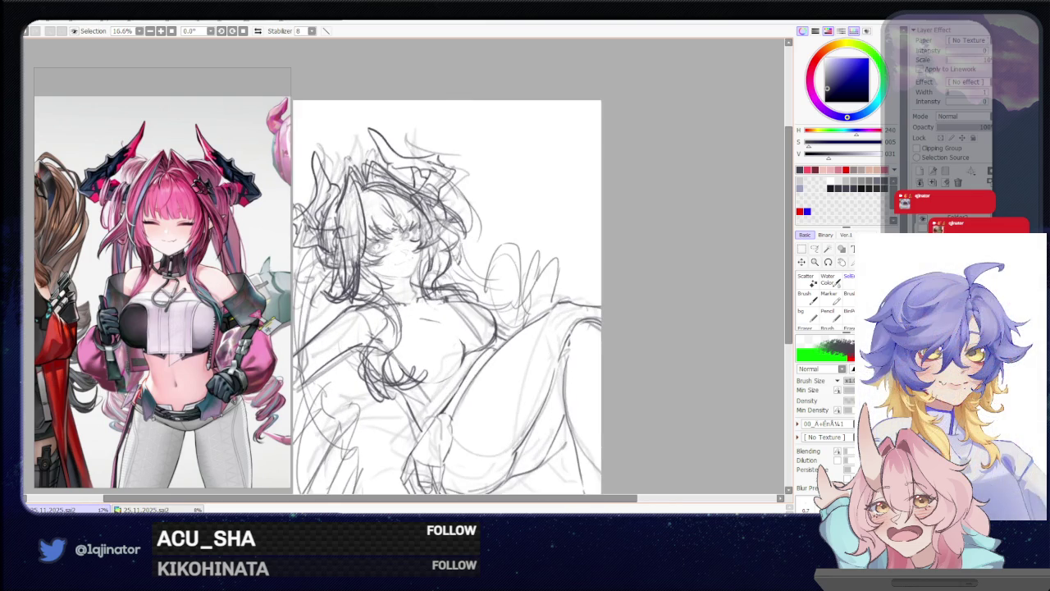
key(minus)
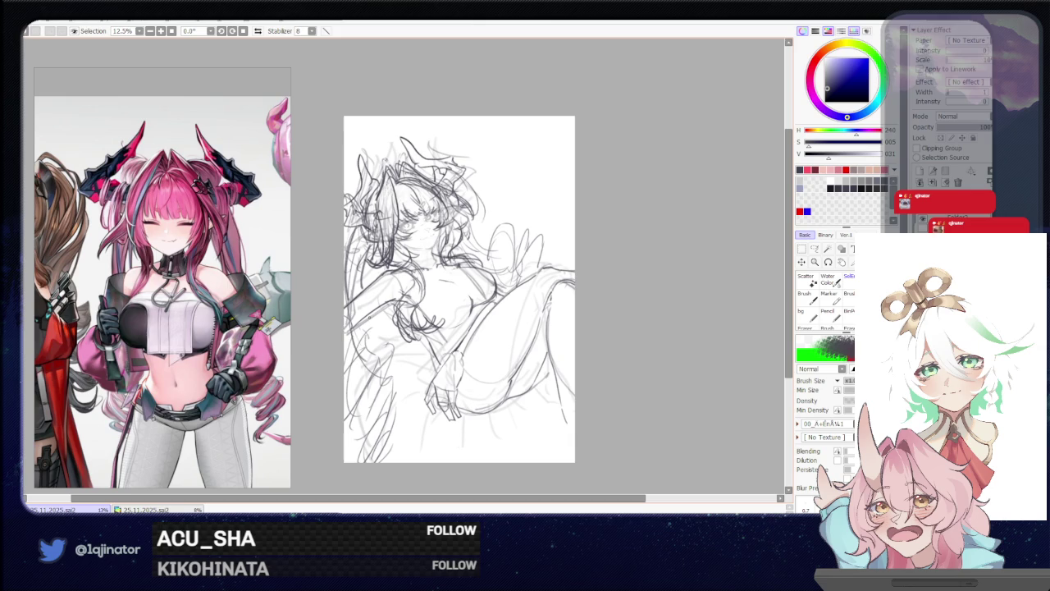
drag(364, 340, 367, 319)
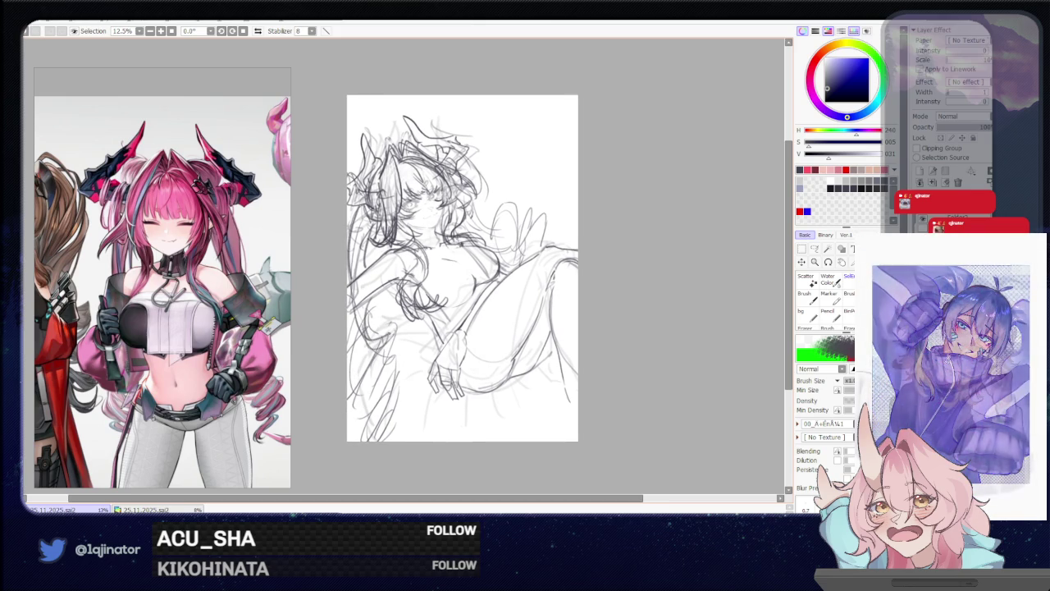
drag(361, 321, 348, 377)
key(ctrl+z)
Redraw the arm stroke and add a pencil stroke at the figure's lower left
drag(392, 331, 371, 318)
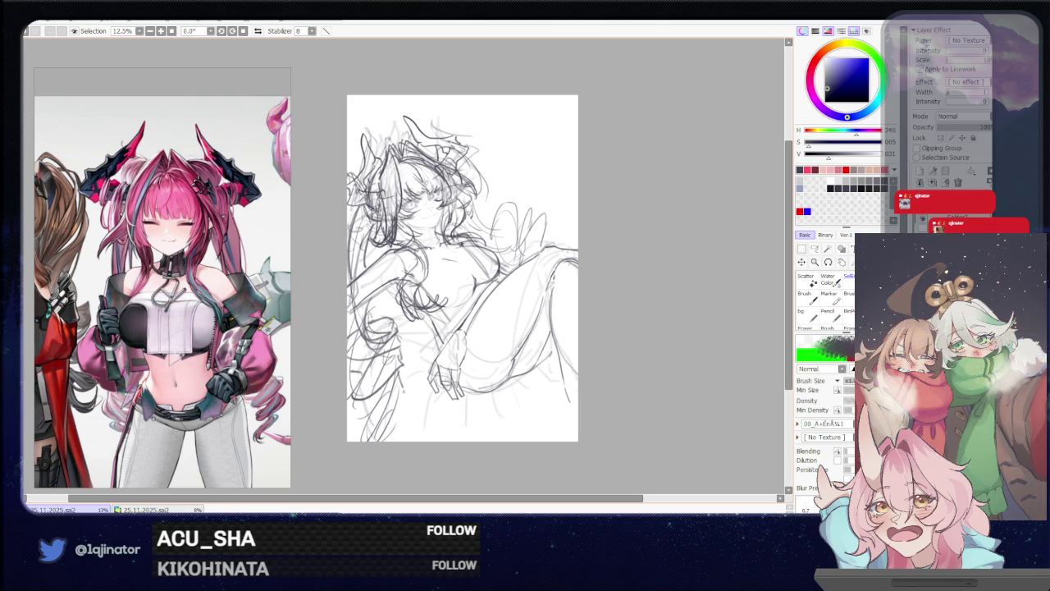
key(ctrl+z)
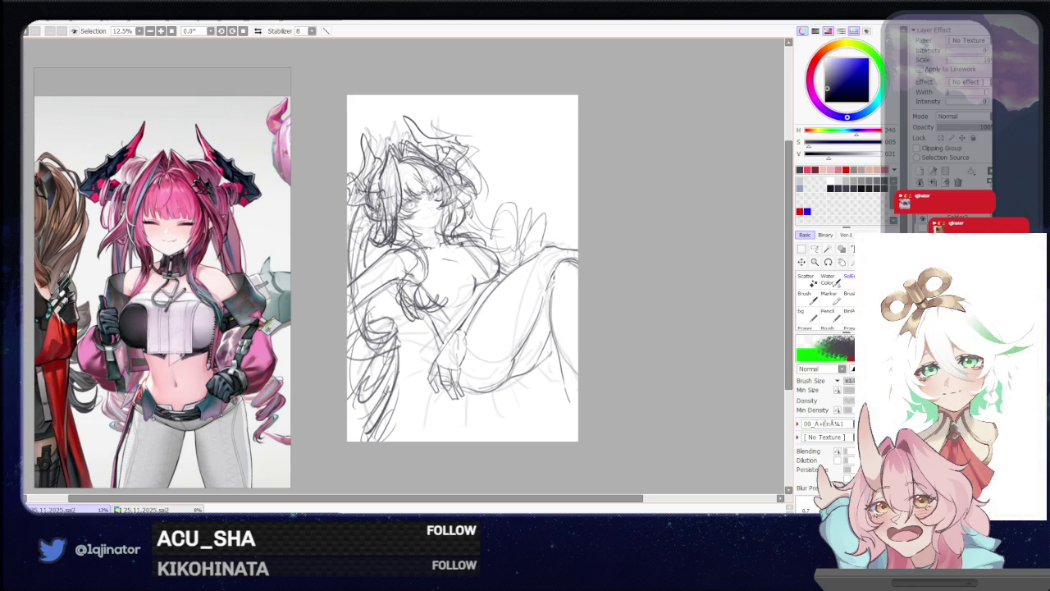
drag(401, 404, 390, 440)
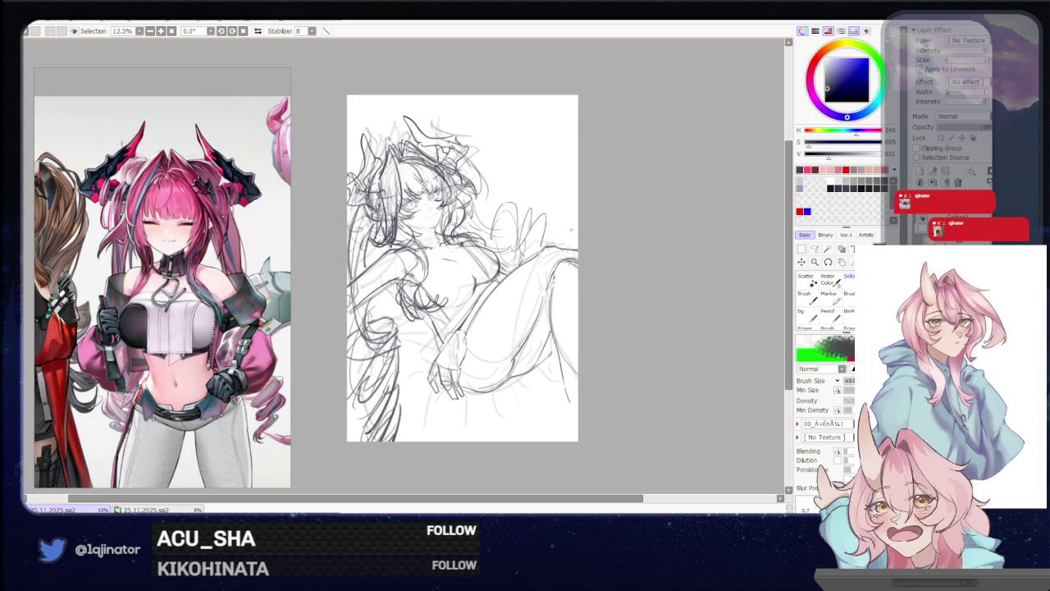
drag(604, 251, 569, 280)
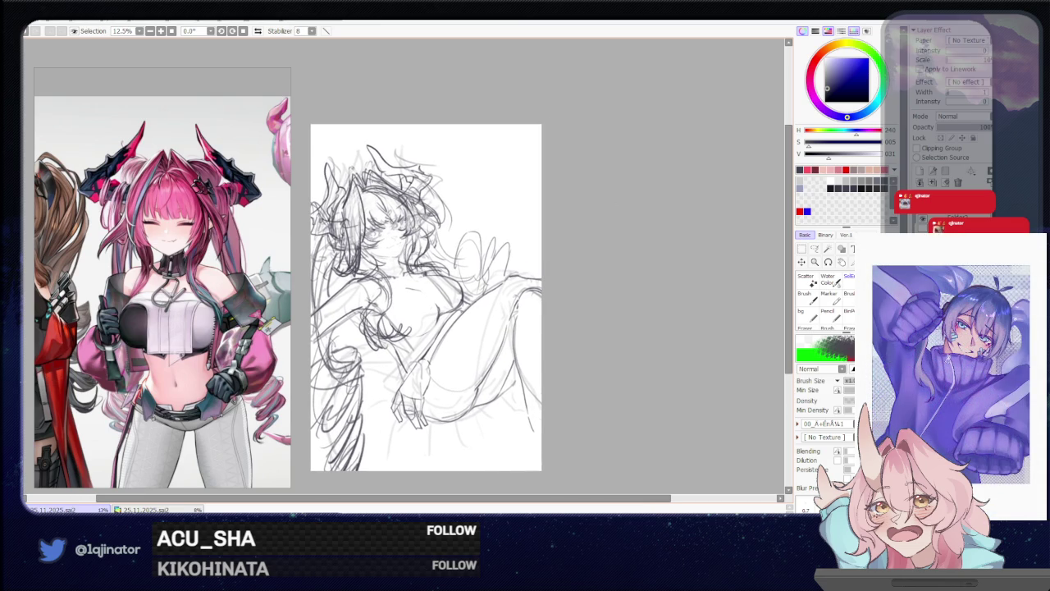
drag(403, 425, 420, 381)
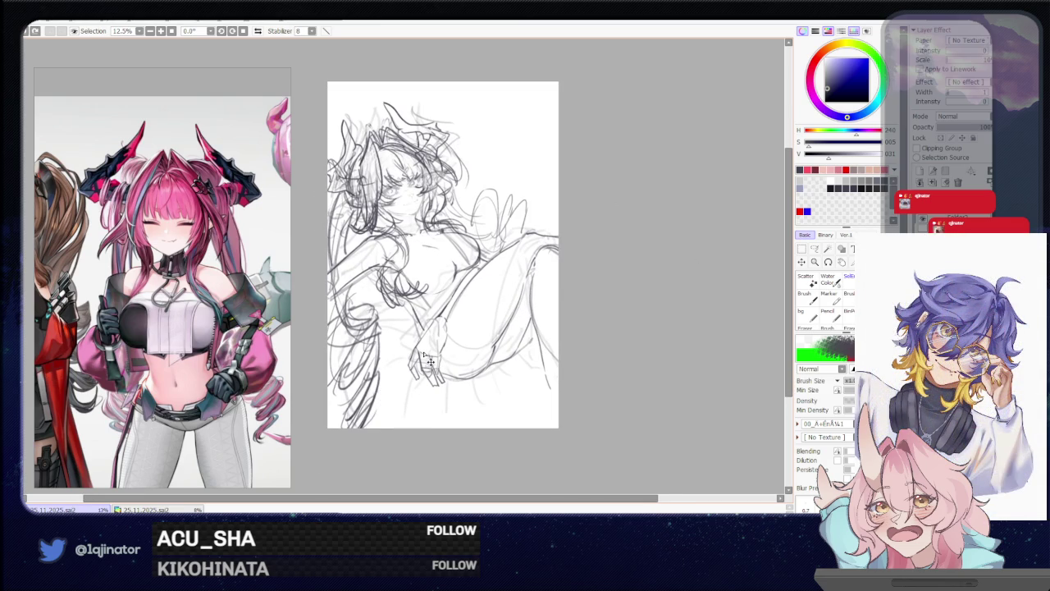
key(ctrl+z)
Erase the lower-left sketch lines and redraw them, with pencil strokes near the hand
key(e)
drag(353, 349, 356, 422)
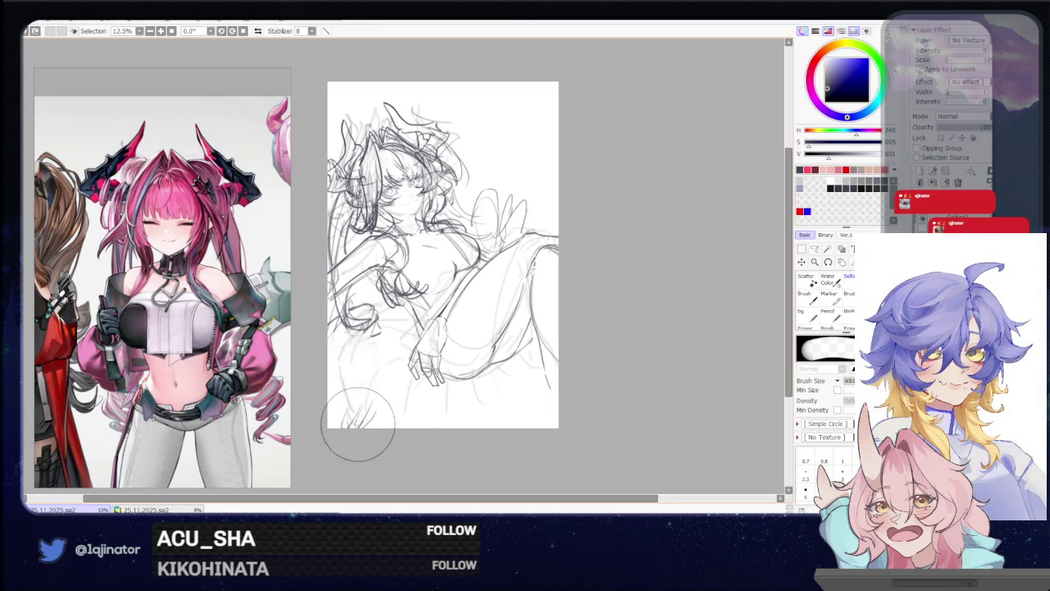
key(b)
drag(339, 336, 330, 371)
drag(338, 365, 357, 388)
drag(384, 330, 375, 401)
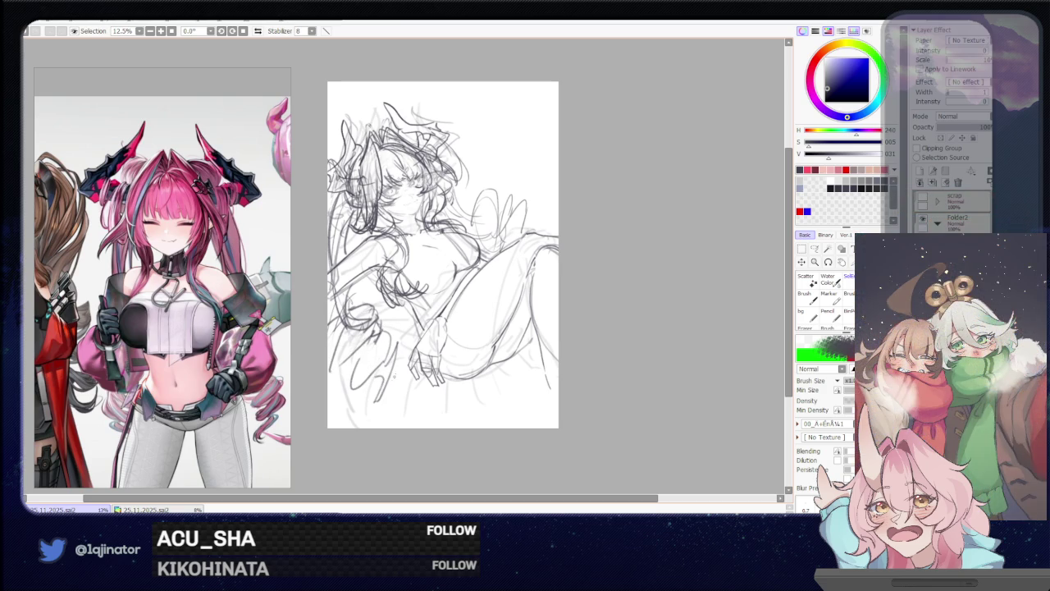
drag(399, 363, 394, 410)
drag(394, 412, 384, 419)
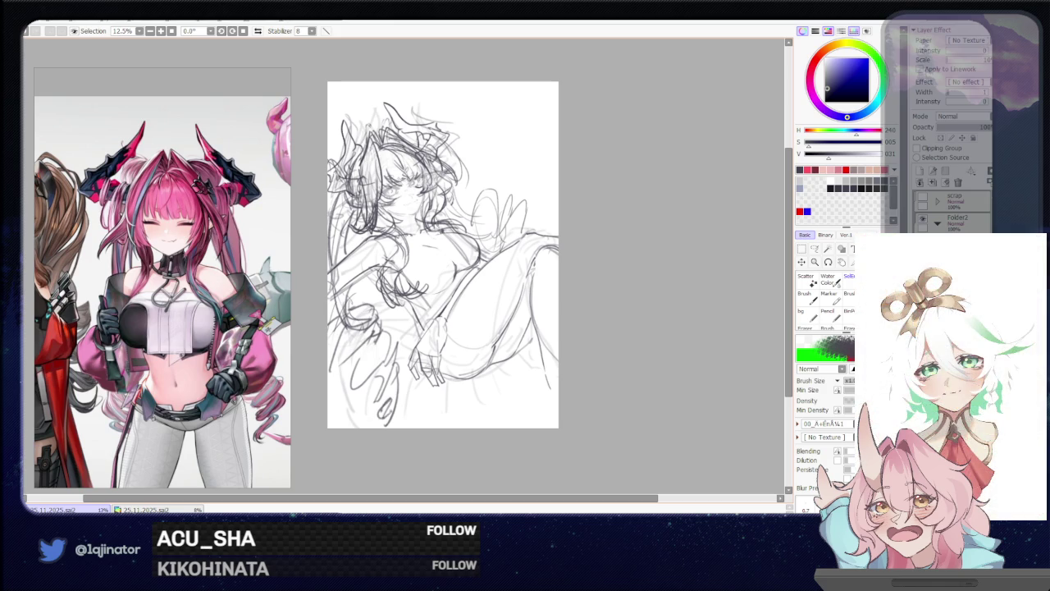
Add rough strokes beside the raised leg along the figure's right side
drag(598, 206, 573, 229)
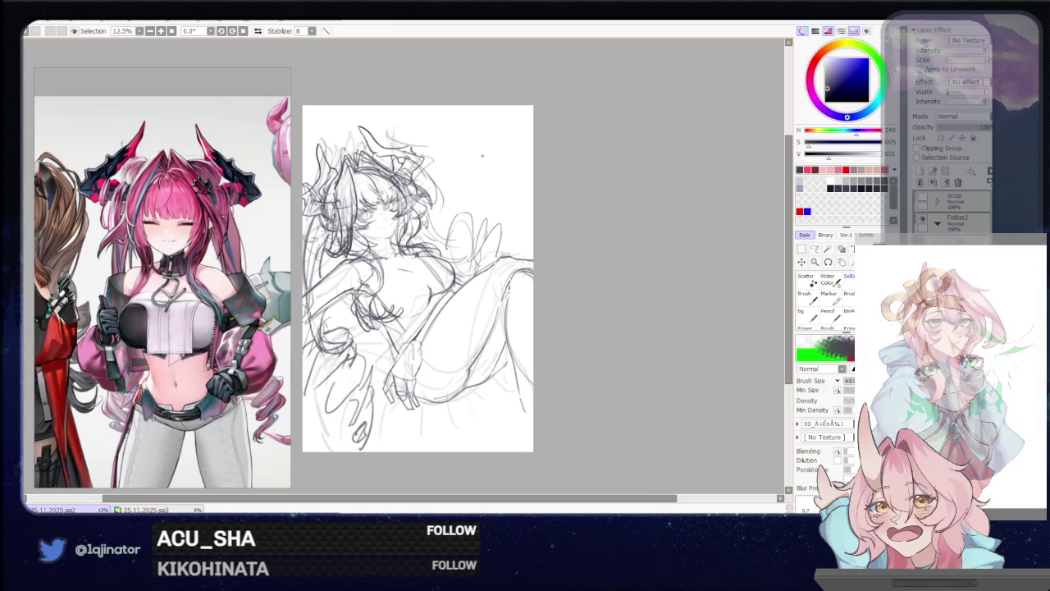
drag(420, 214, 453, 253)
drag(473, 215, 470, 260)
drag(458, 221, 470, 267)
drag(496, 229, 486, 252)
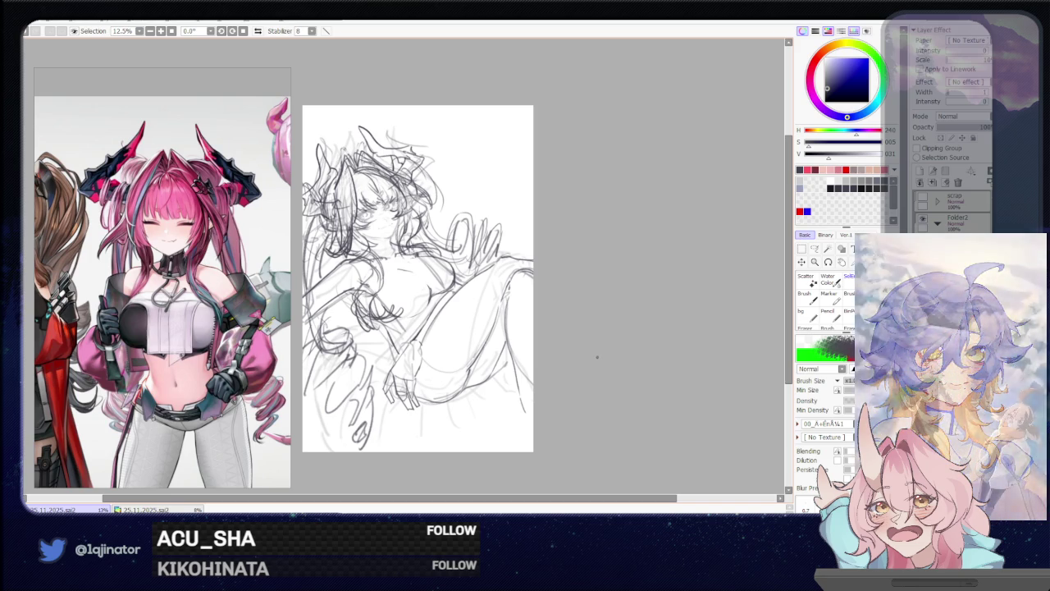
drag(451, 275, 520, 373)
Tilt and zoom toward the face, then sketch the small forehead gem, redrawing it once
scroll(up, 3)
drag(395, 347, 384, 303)
drag(703, 259, 507, 351)
scroll(up, 3)
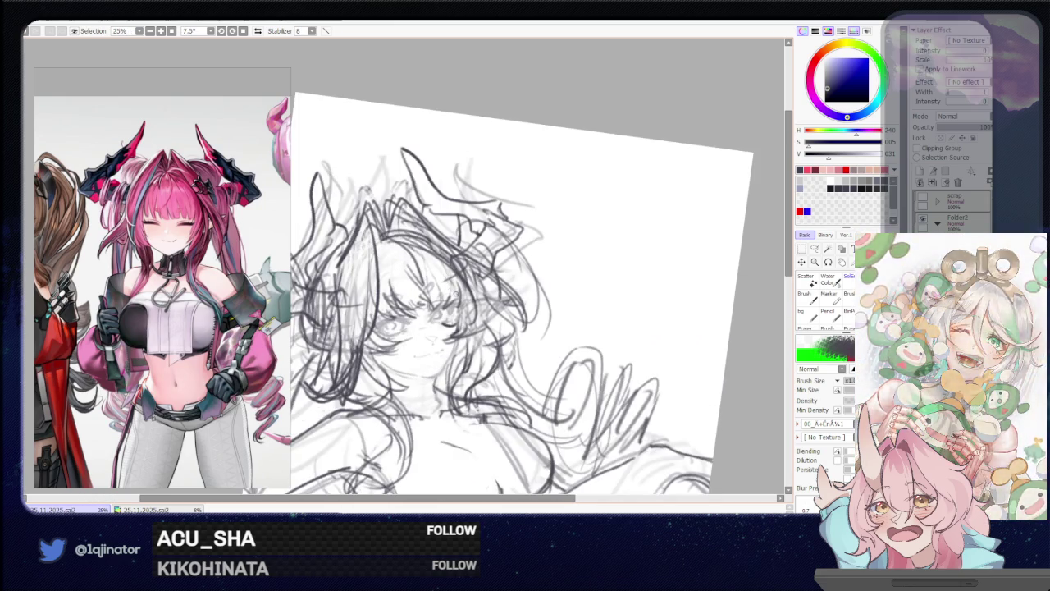
drag(435, 281, 425, 294)
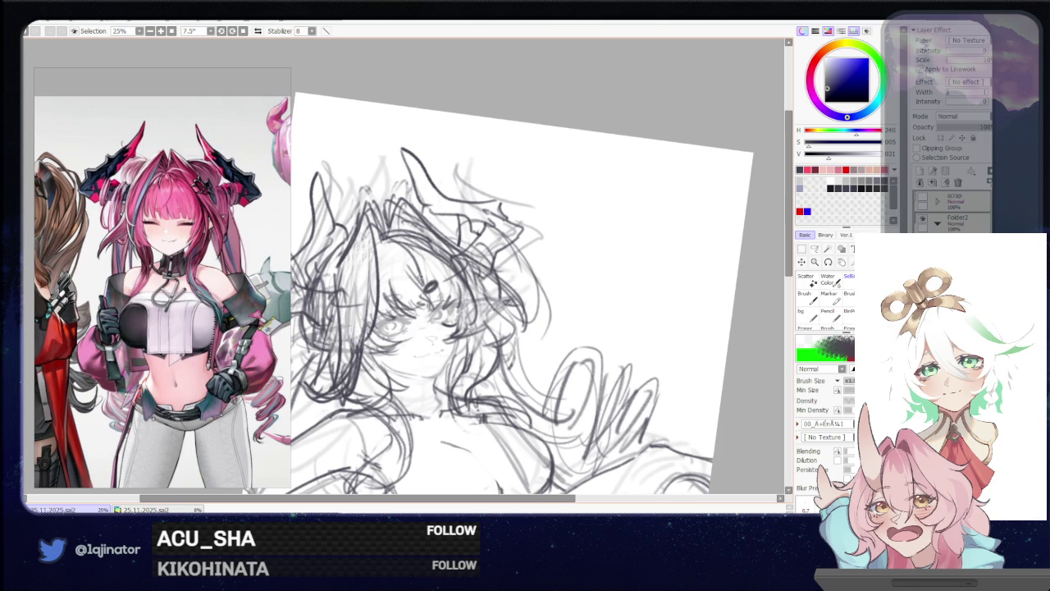
key(ctrl+z)
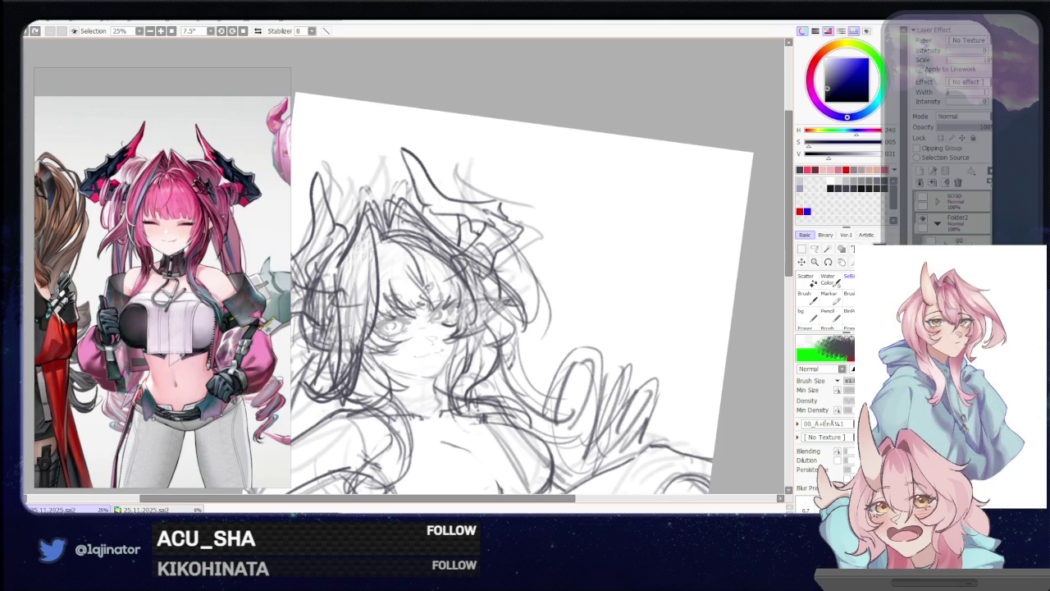
drag(435, 284, 392, 303)
Zoom back out from the face to show the whole figure with its lower body and hands
scroll(down, 3)
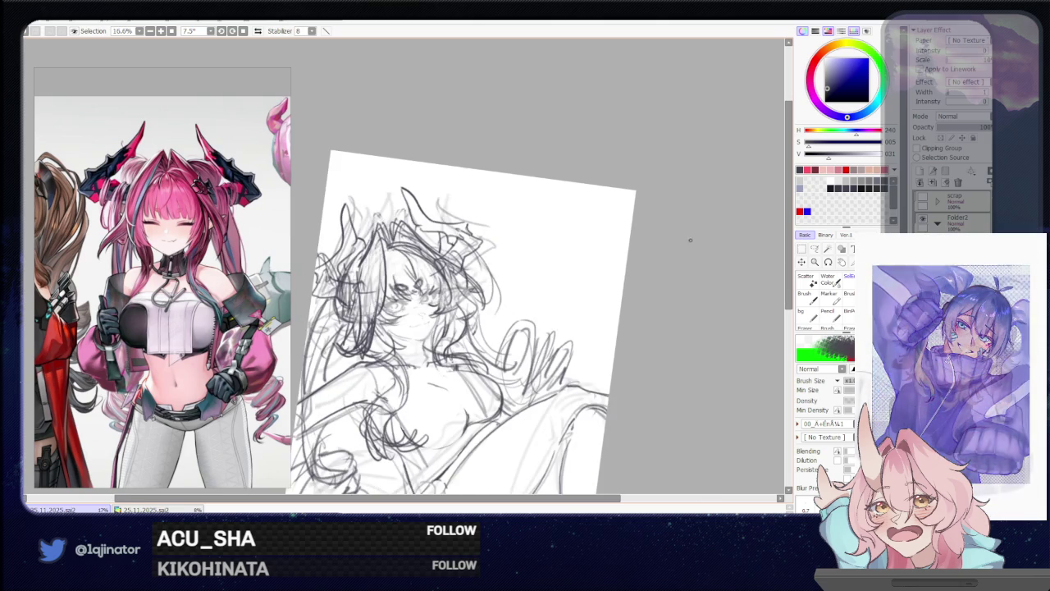
drag(607, 377, 613, 323)
drag(593, 375, 603, 334)
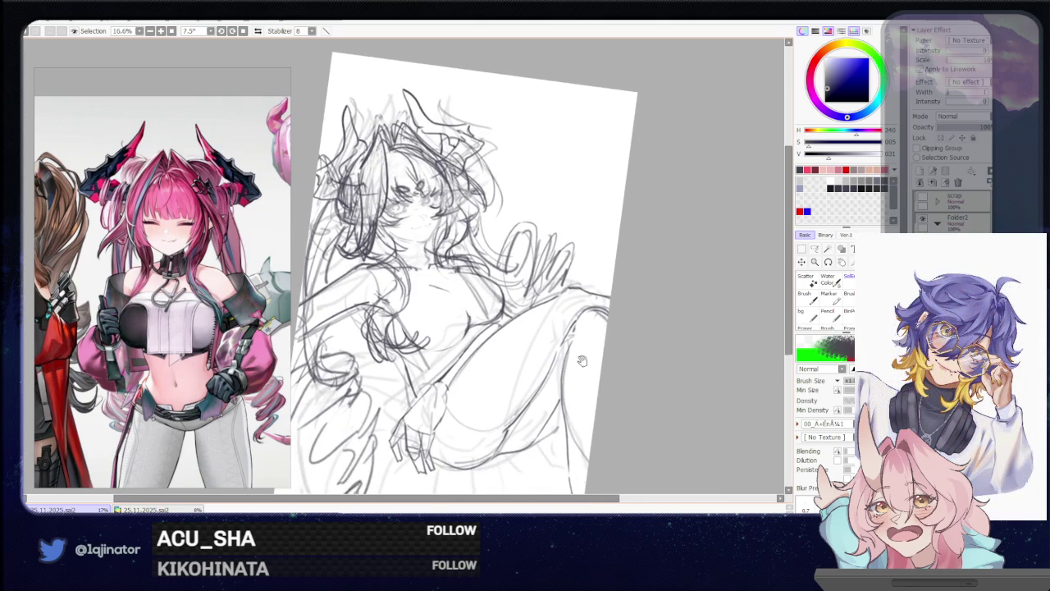
drag(570, 403, 582, 387)
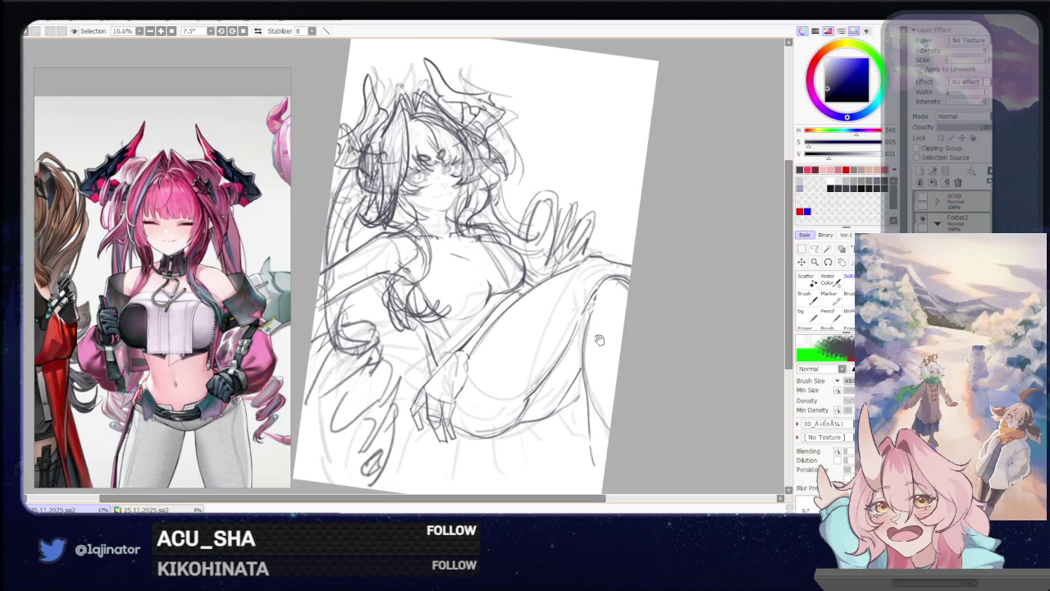
drag(599, 340, 577, 369)
drag(543, 425, 511, 371)
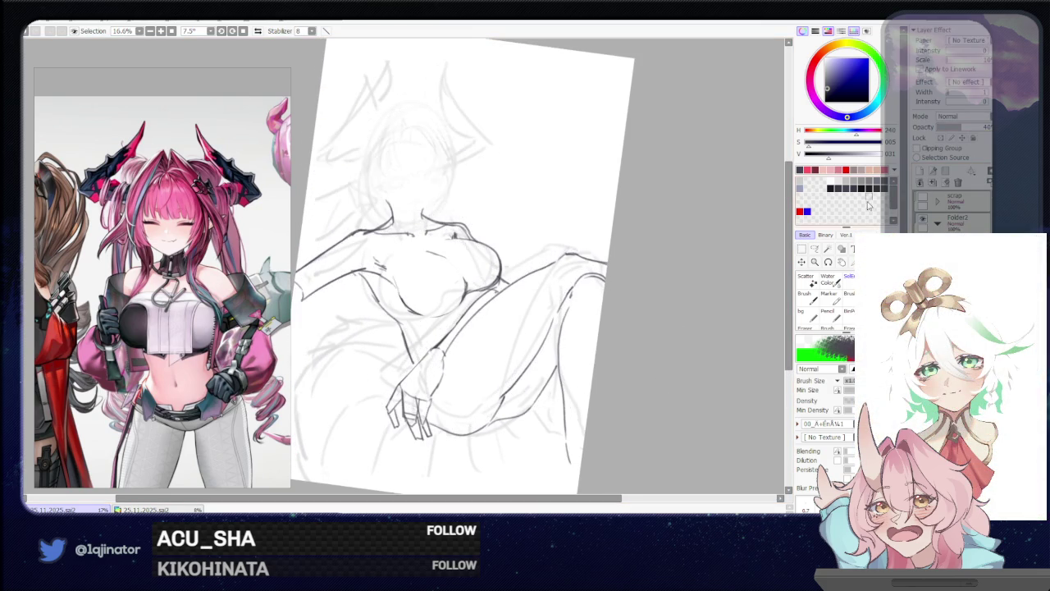
Pick the freeform lasso and tilt the canvas further. Undo back to the darker head and hair lines and recentre the sketch
click(815, 248)
drag(579, 270, 435, 265)
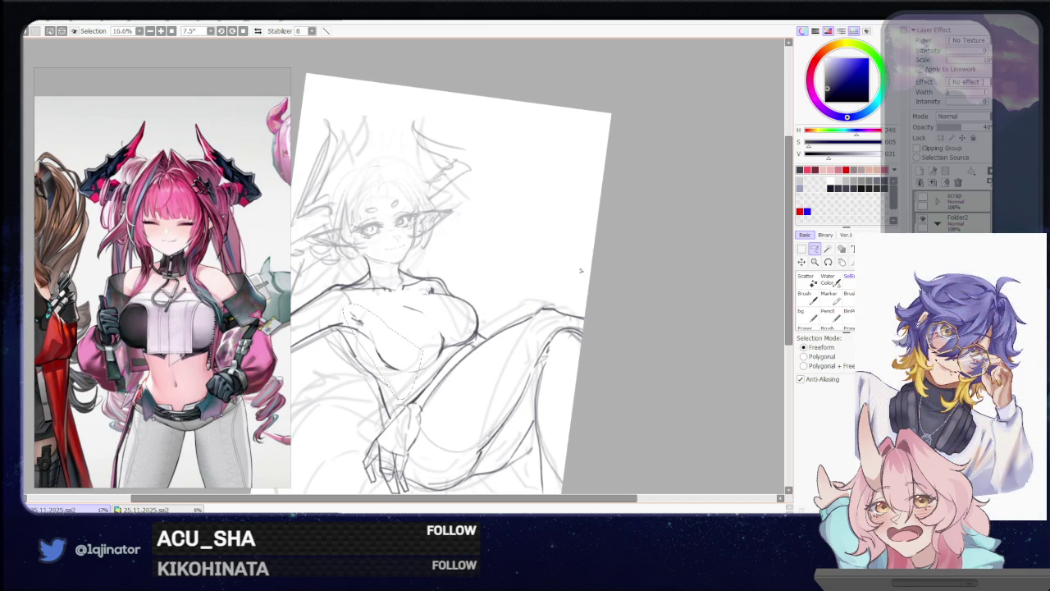
drag(540, 338, 478, 306)
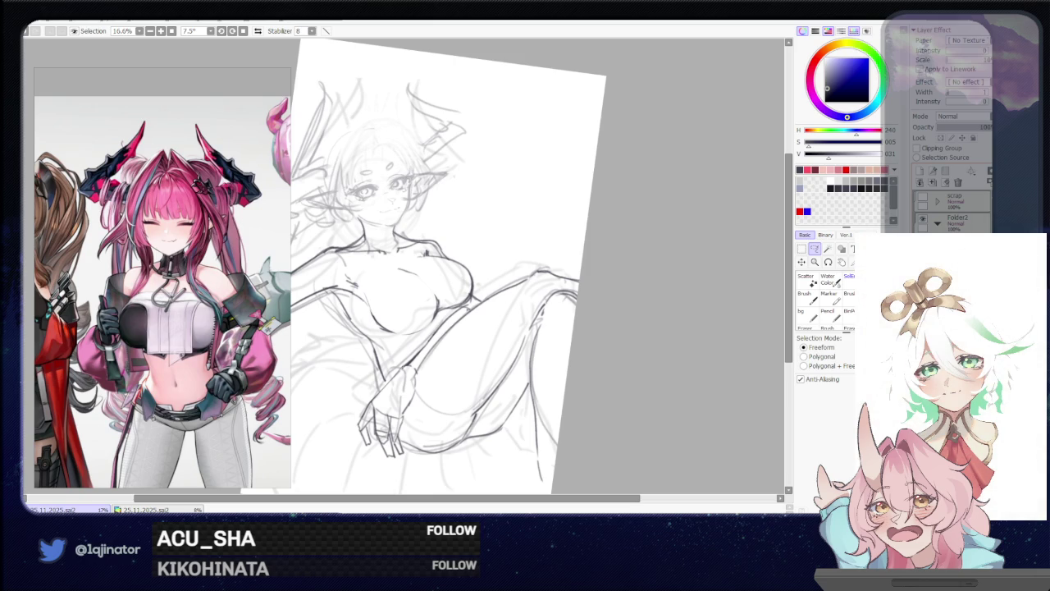
key(ctrl+z)
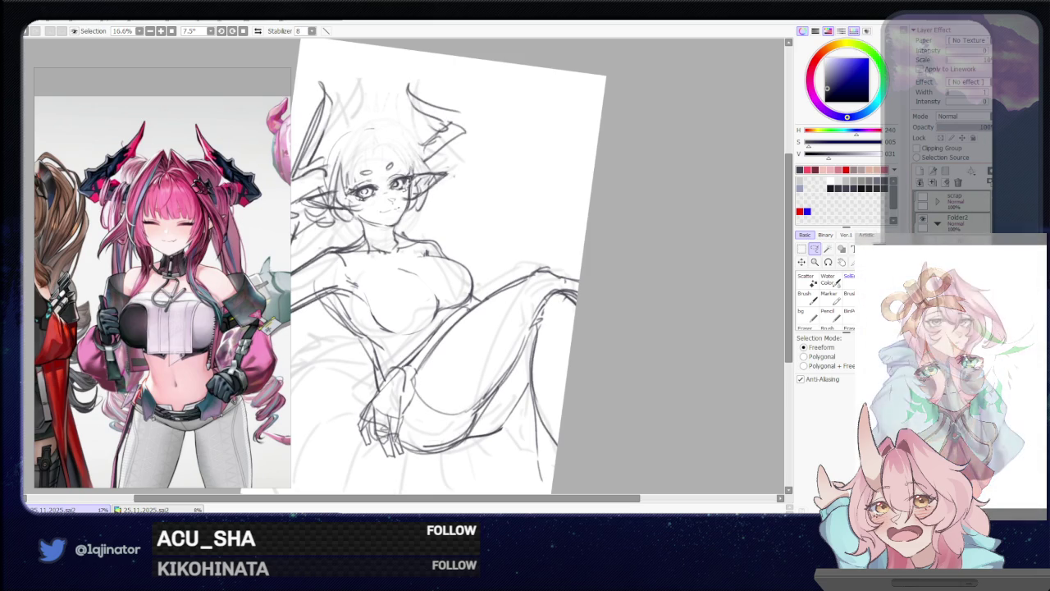
key(e)
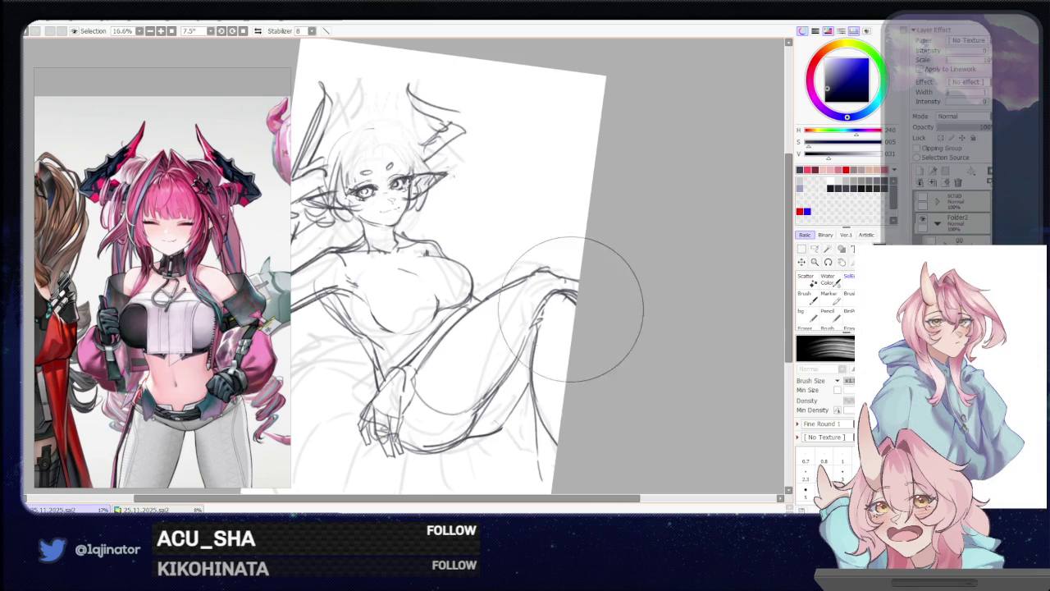
key(ctrl+z)
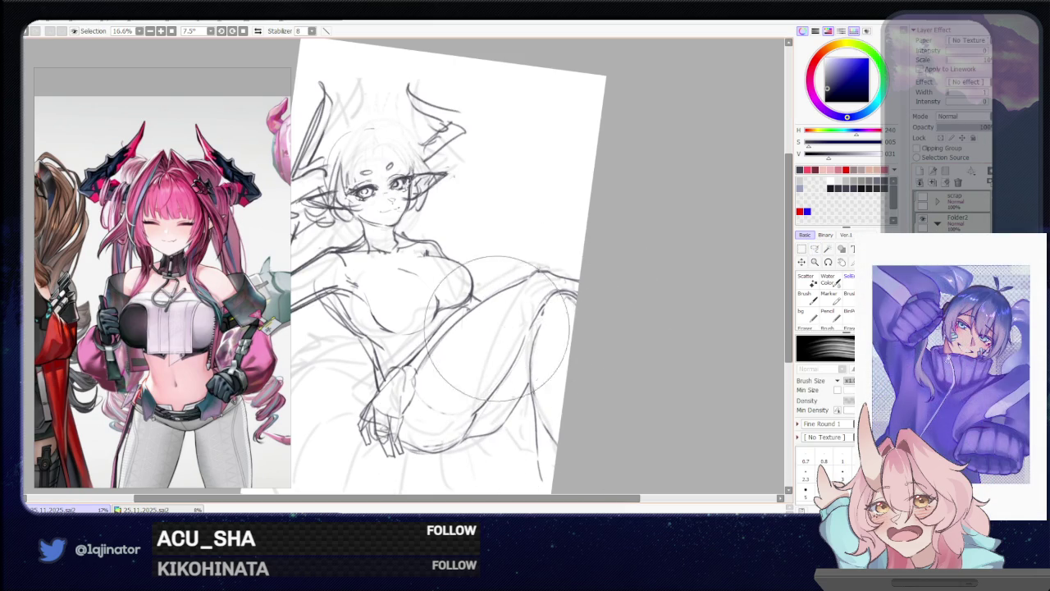
drag(398, 346, 451, 394)
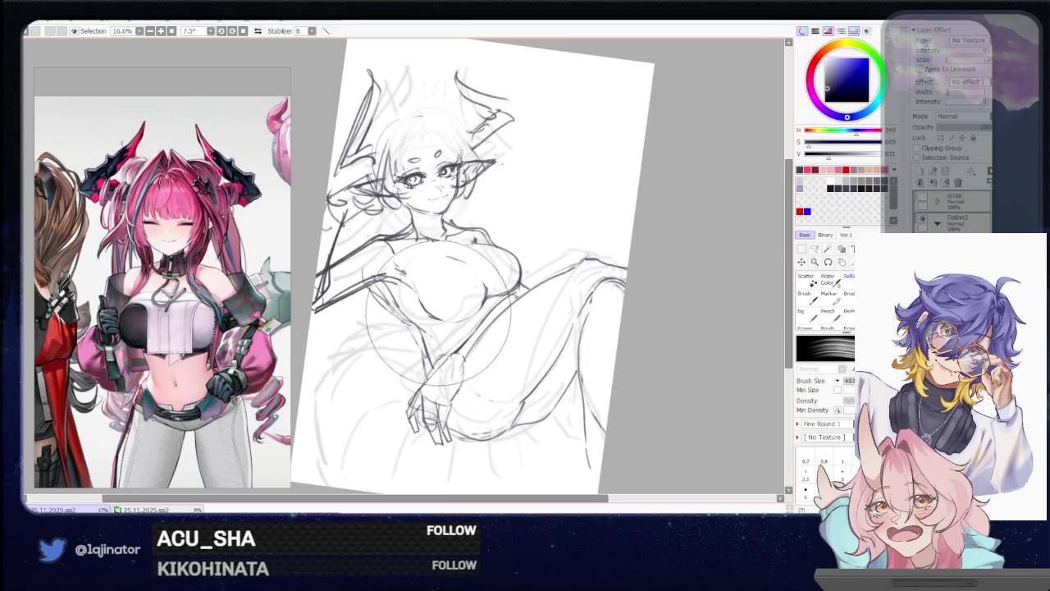
drag(414, 348, 435, 371)
drag(501, 373, 467, 337)
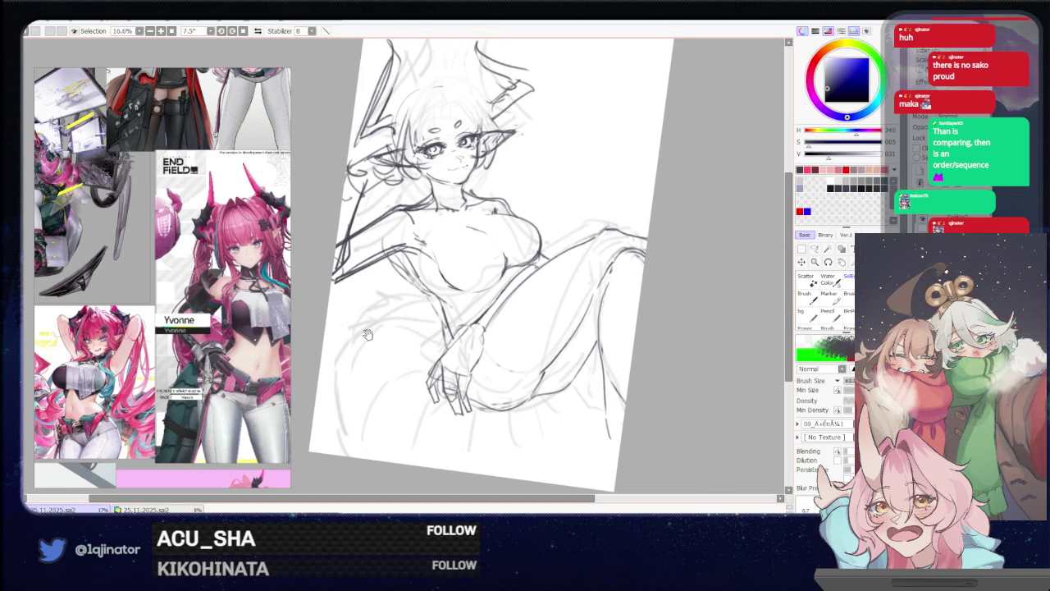
Zoom in and sketch contour strokes along the figure's left side, extending them downward
drag(367, 335, 386, 314)
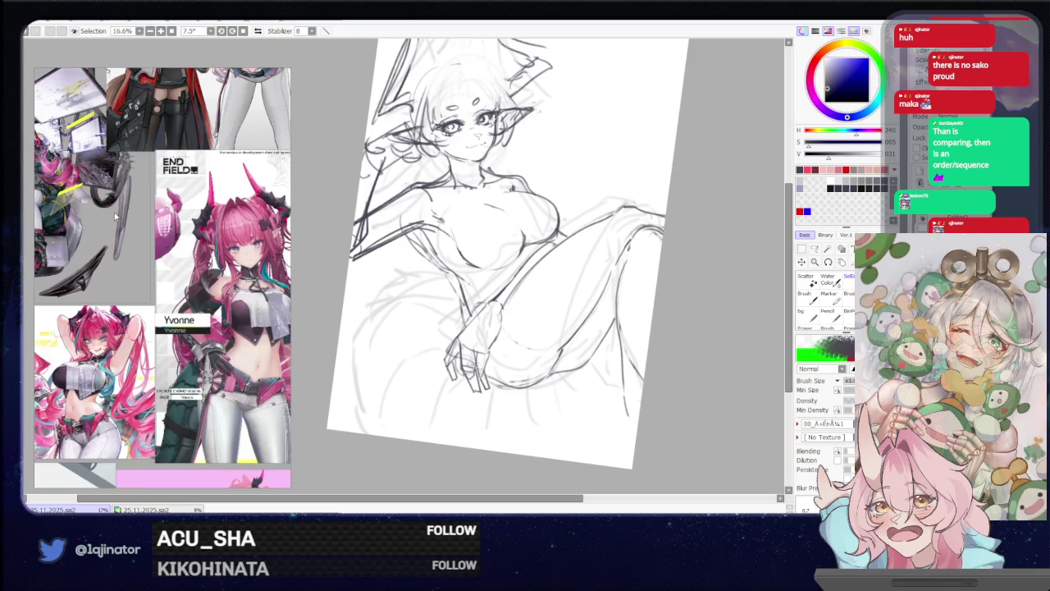
scroll(up, 3)
scroll(up, 3)
scroll(up, 3)
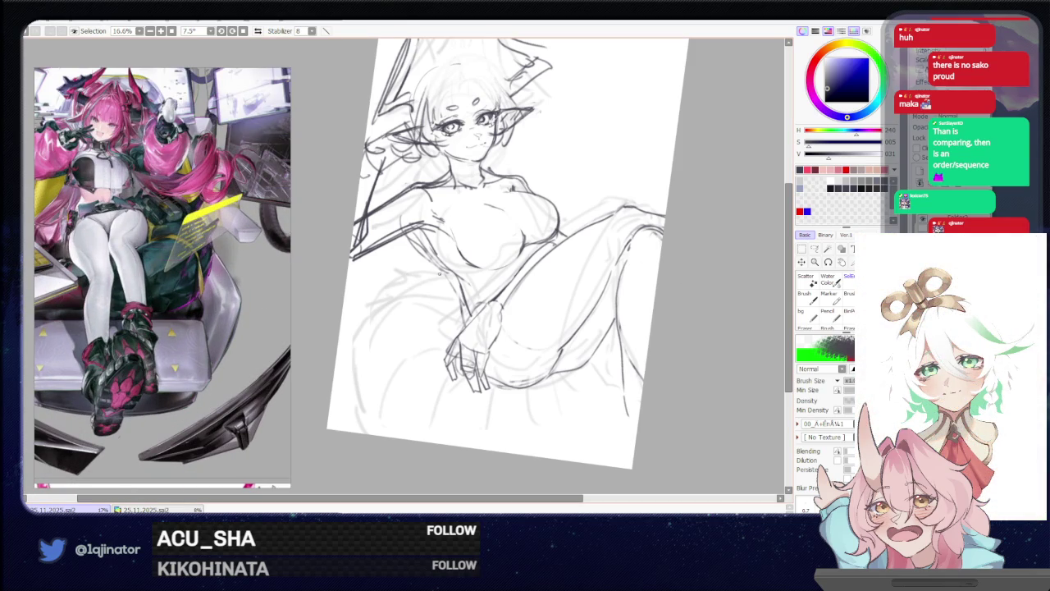
drag(400, 281, 352, 348)
drag(361, 402, 355, 434)
drag(560, 409, 528, 384)
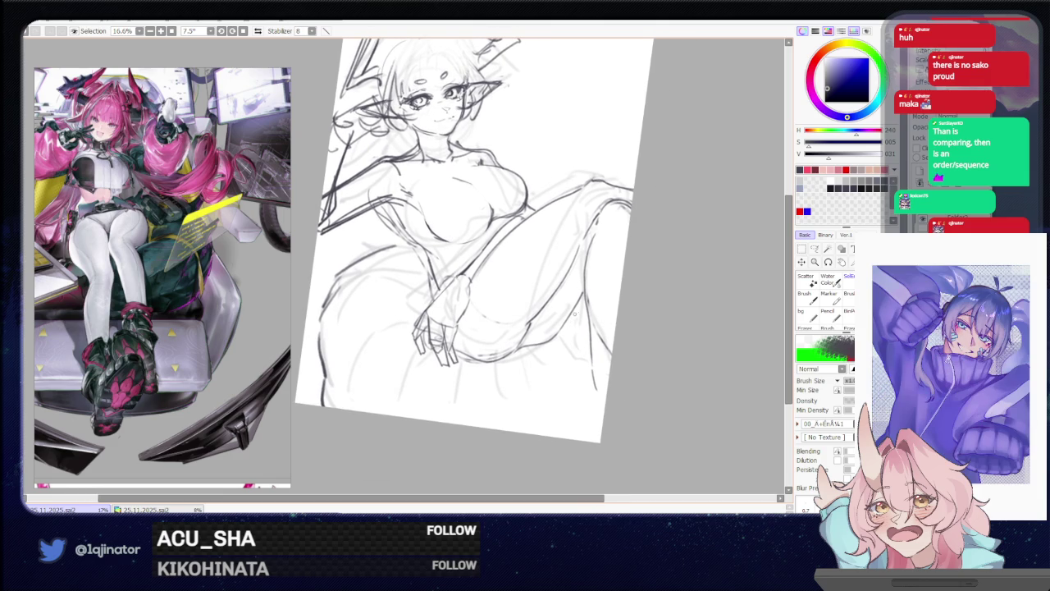
drag(574, 314, 612, 277)
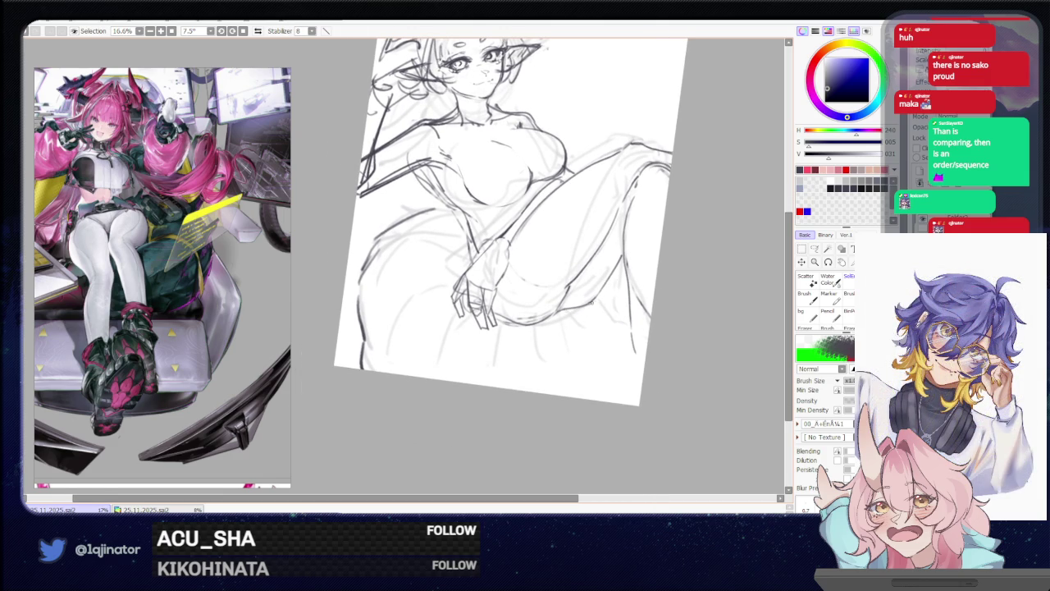
drag(578, 309, 620, 290)
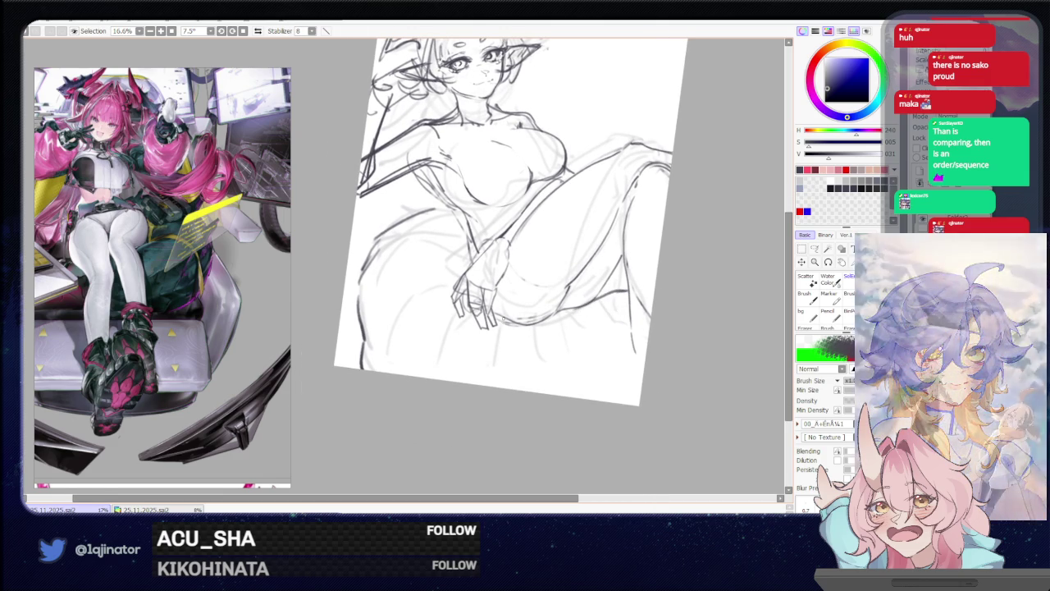
drag(392, 257, 395, 289)
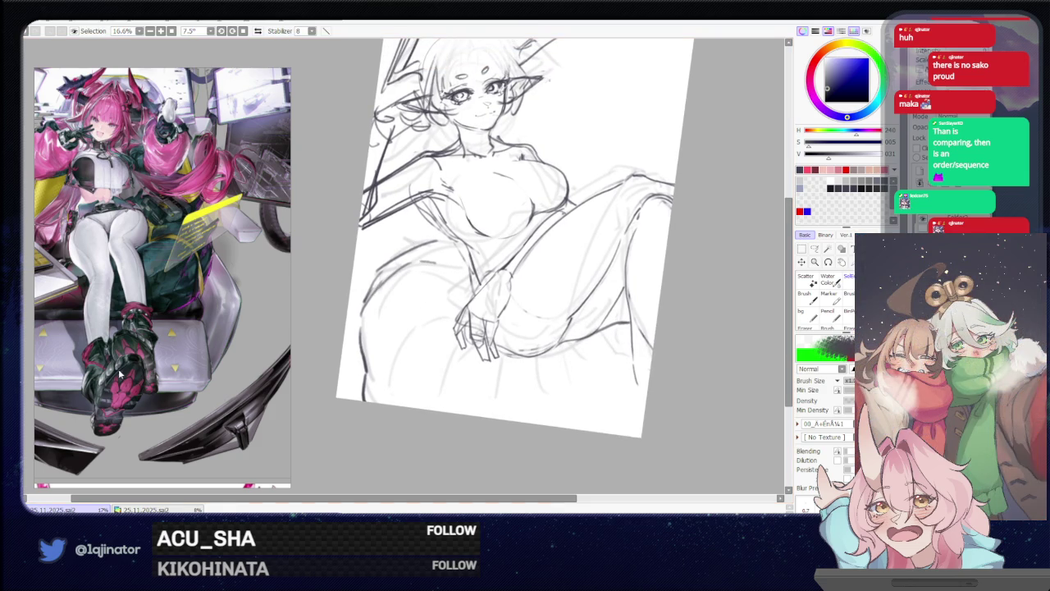
Scroll the reference panel to bring the pink-background tail reference into view
scroll(down, 3)
drag(152, 437, 198, 171)
scroll(up, 3)
scroll(up, 3)
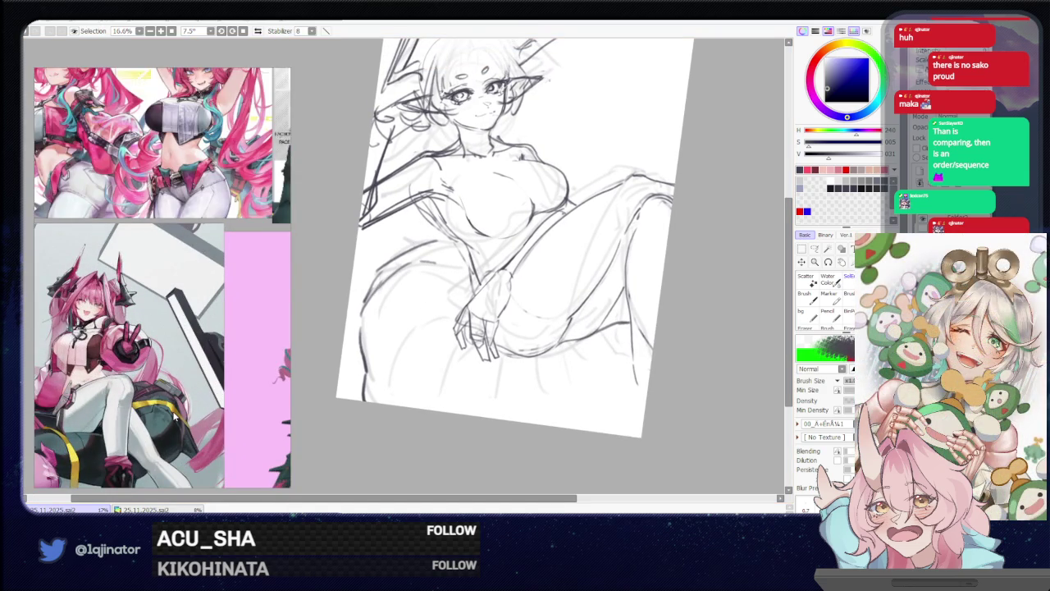
drag(175, 416, 160, 372)
scroll(down, 3)
scroll(up, 3)
scroll(up, 3)
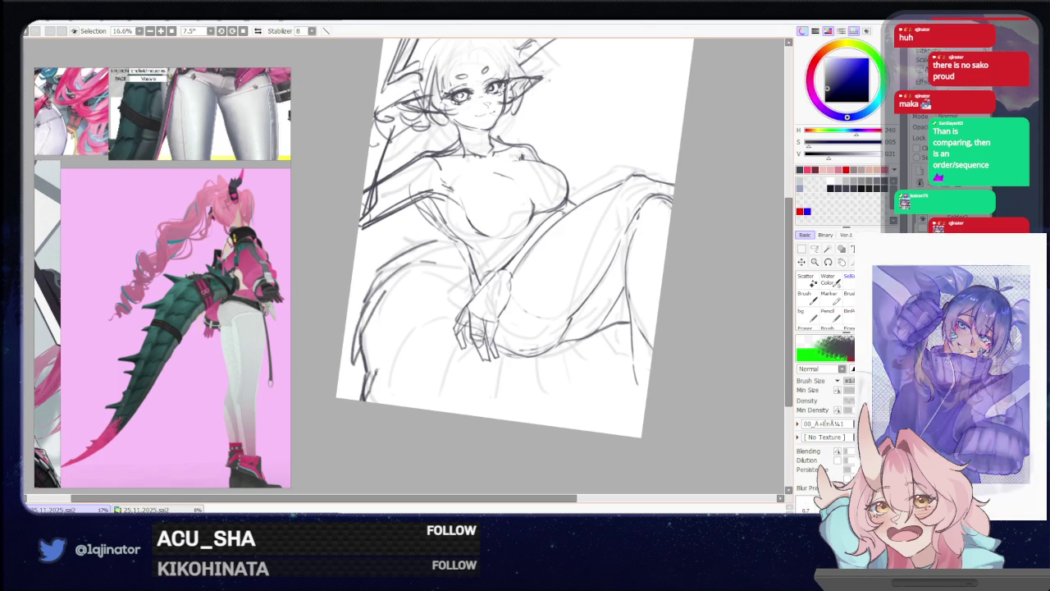
Draw a curve at the lower right, refine the left thigh, and darken lower-left contour lines
drag(540, 357, 529, 344)
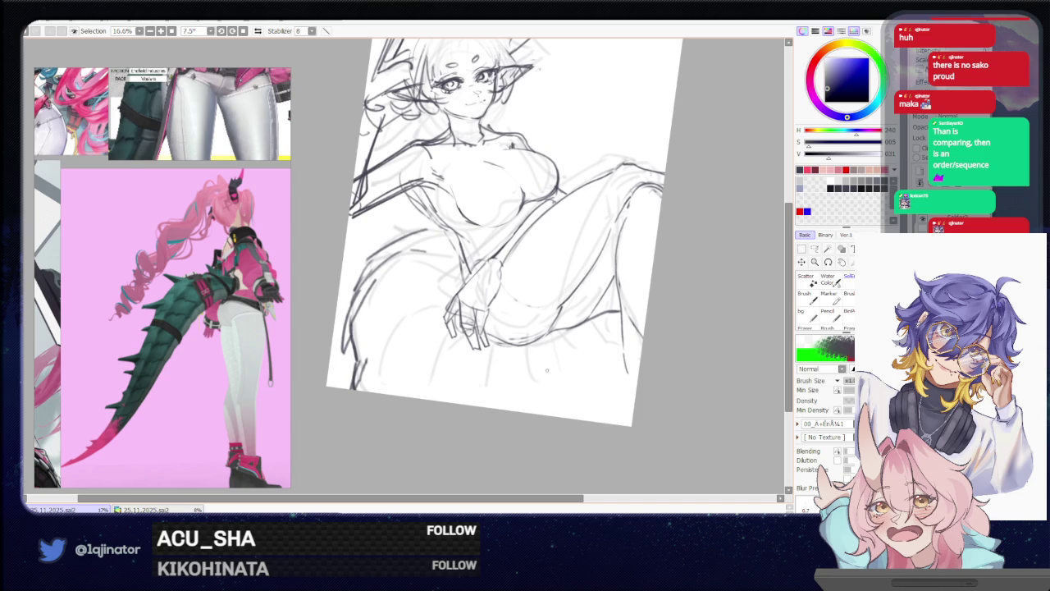
drag(549, 407, 610, 363)
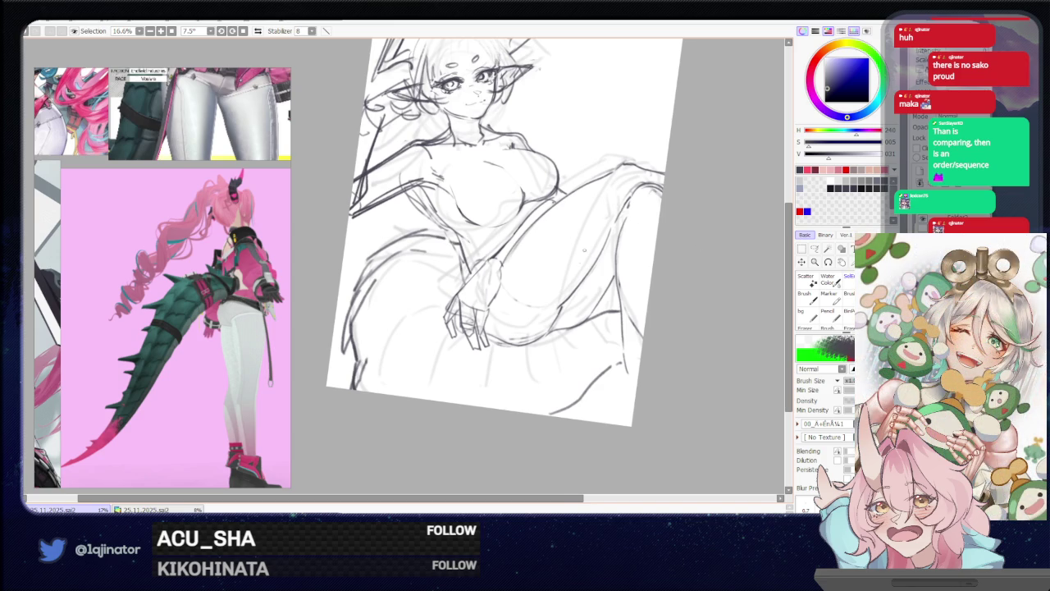
drag(468, 337, 435, 316)
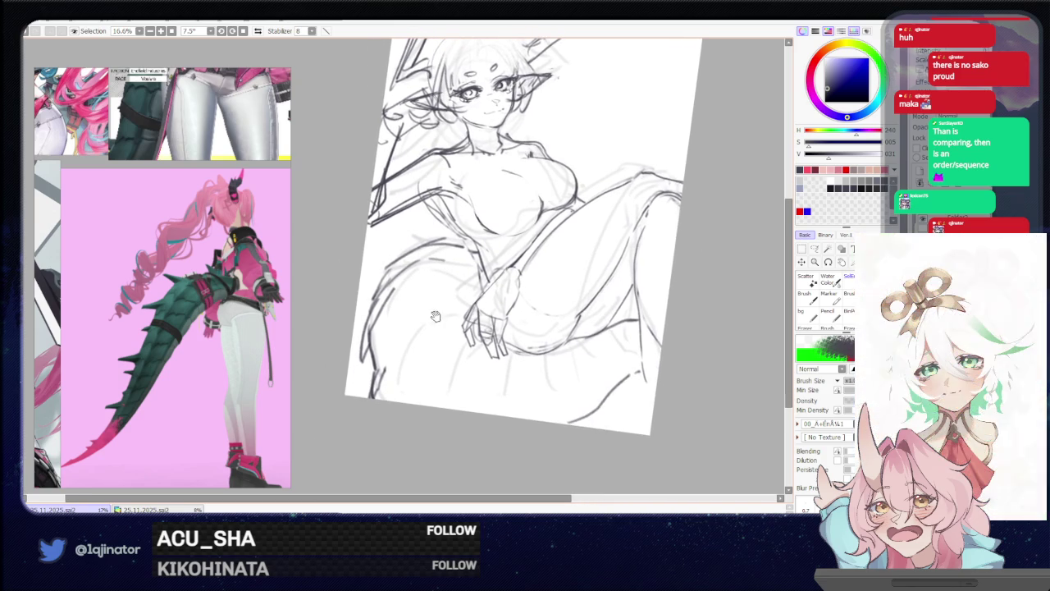
drag(369, 341, 402, 294)
drag(386, 394, 402, 351)
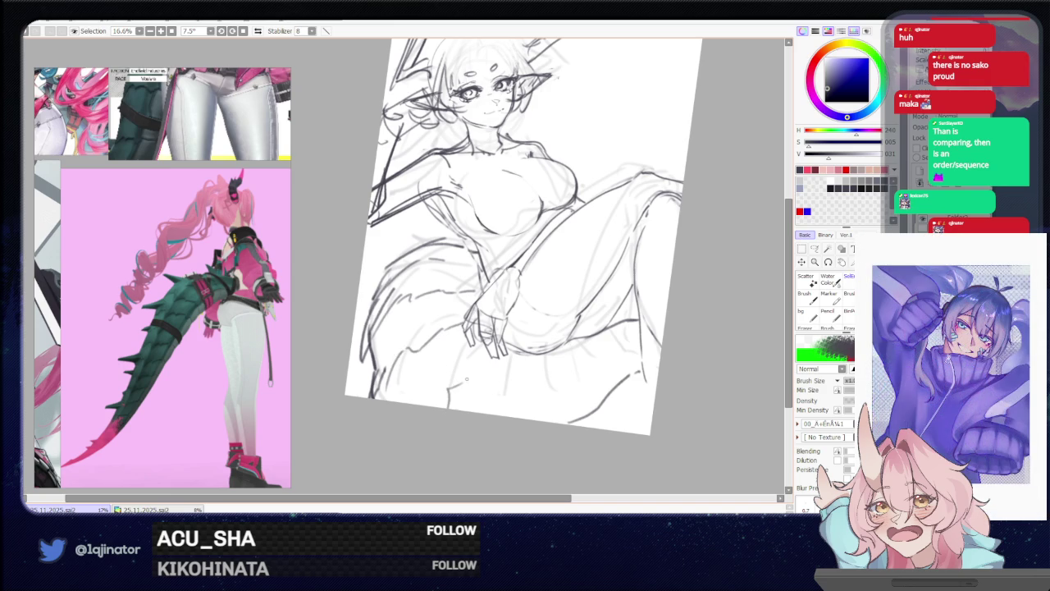
drag(527, 367, 520, 411)
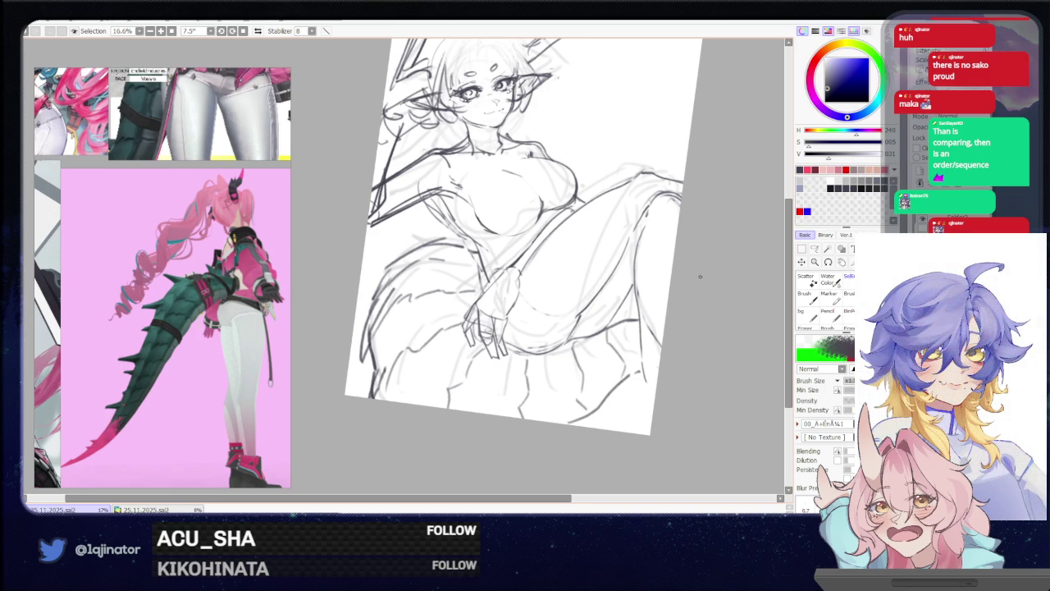
drag(700, 276, 680, 295)
drag(682, 249, 669, 342)
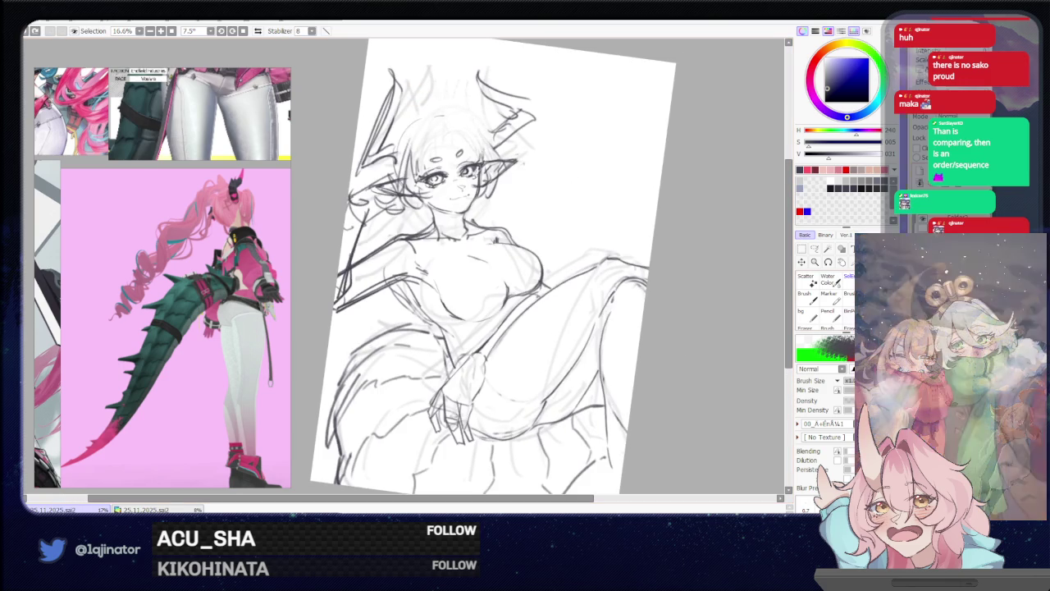
key(n)
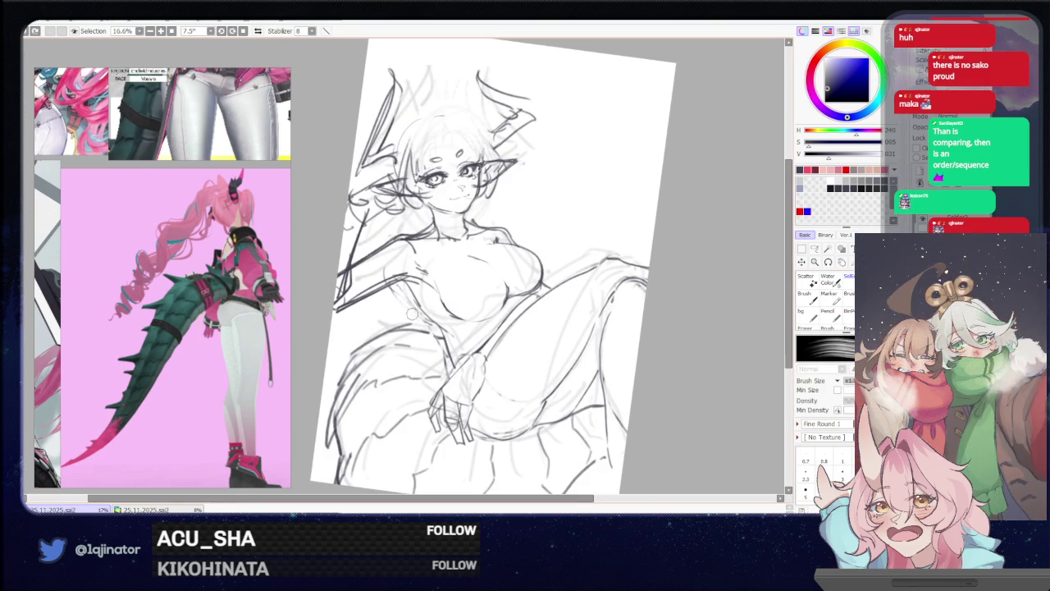
key(b)
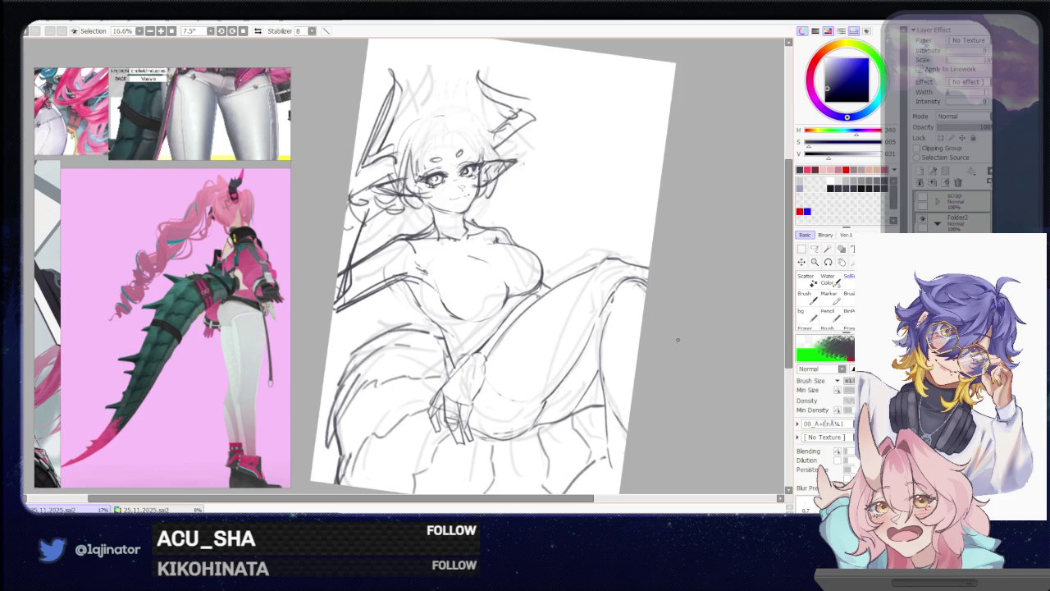
Compare the rough hair strokes with undo and redo, then rotate the canvas slightly clockwise
scroll(right, 3)
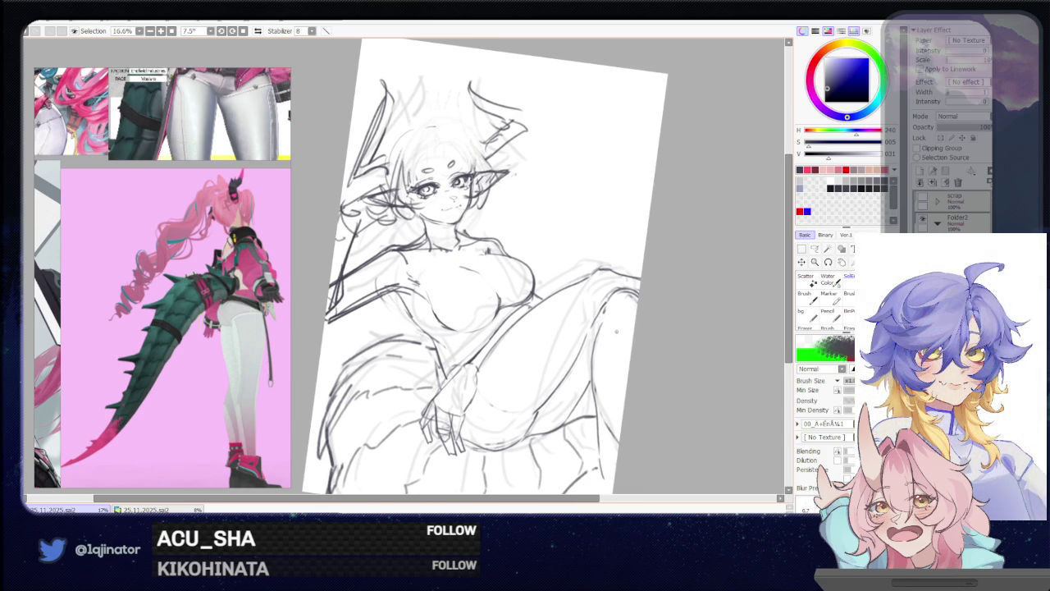
key(ctrl+y)
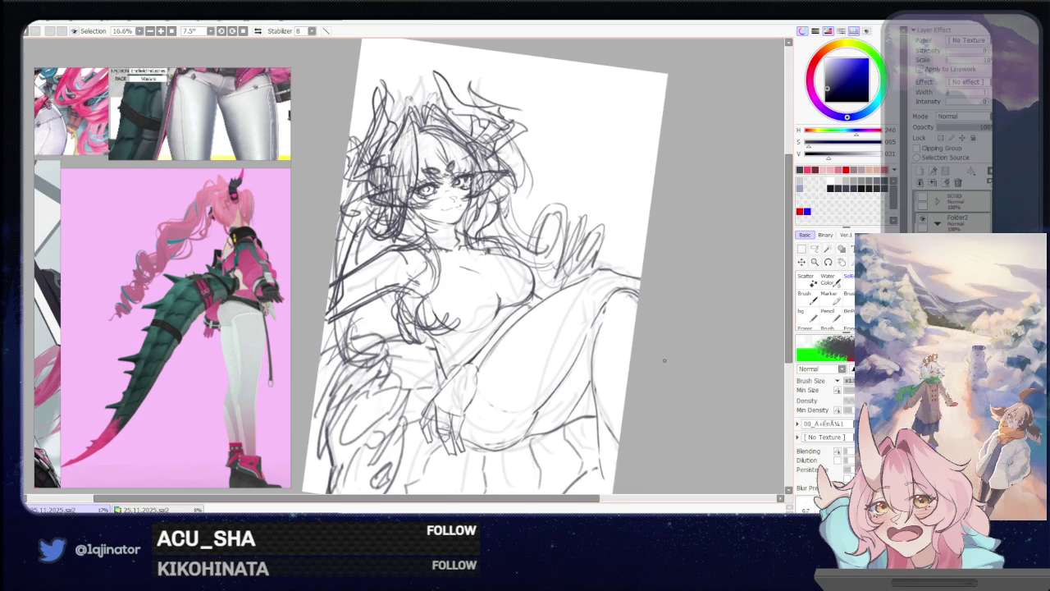
scroll(right, 3)
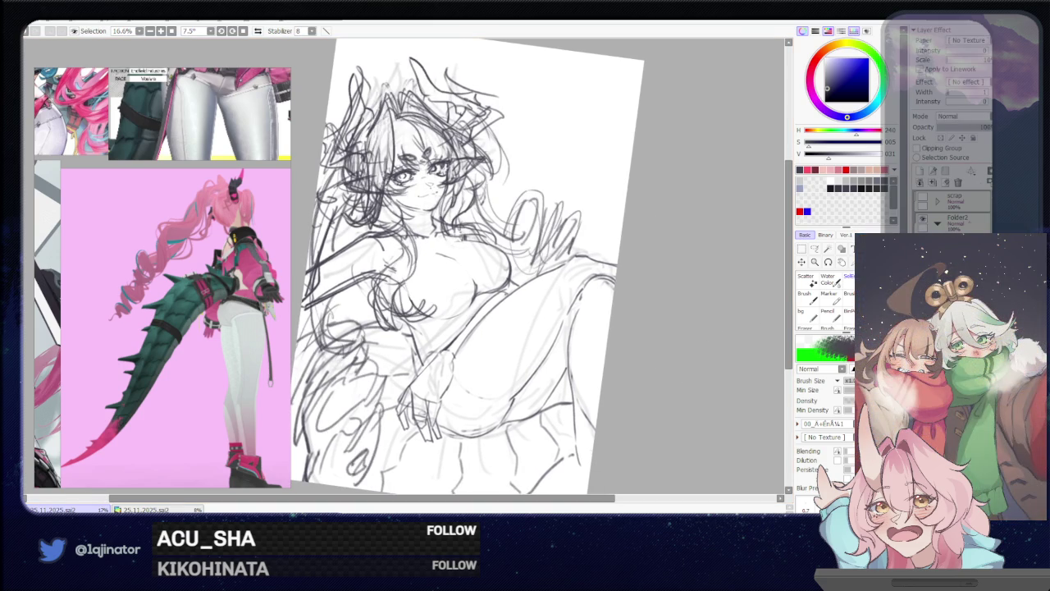
key(ctrl+z)
drag(634, 366, 651, 352)
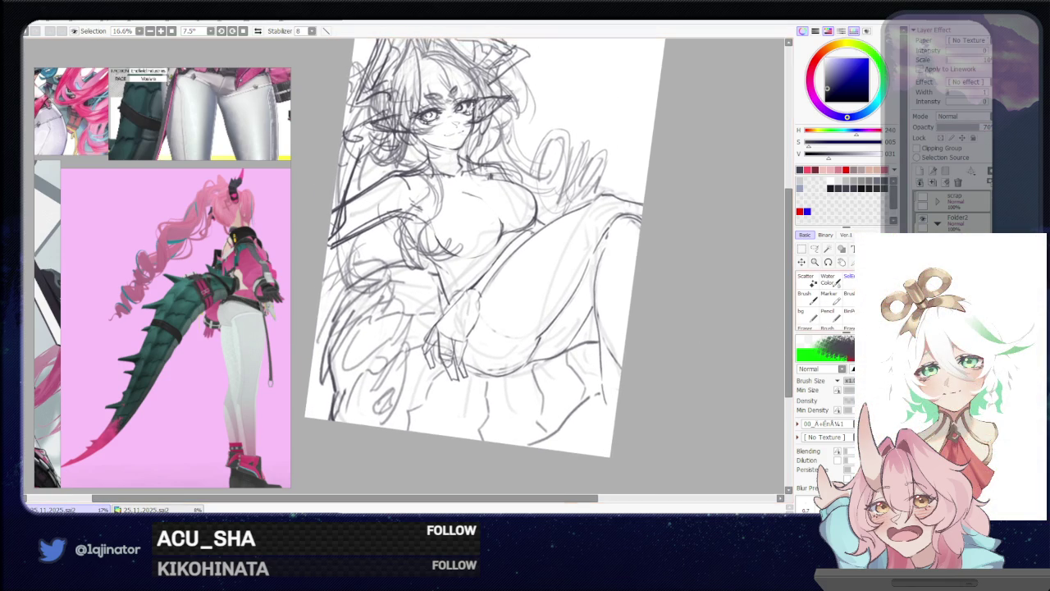
key(ctrl+z)
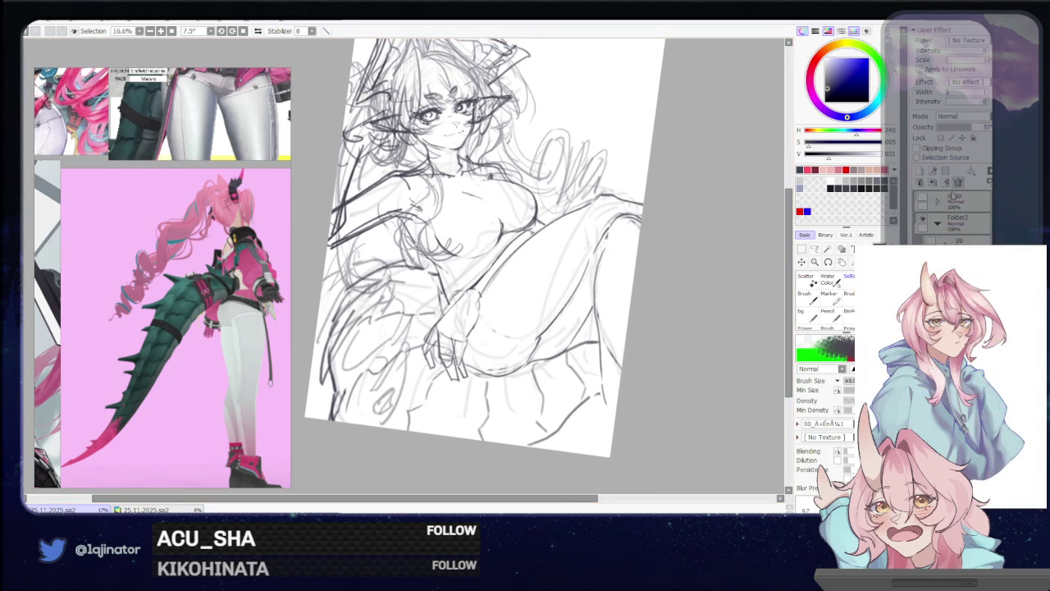
drag(685, 347, 673, 380)
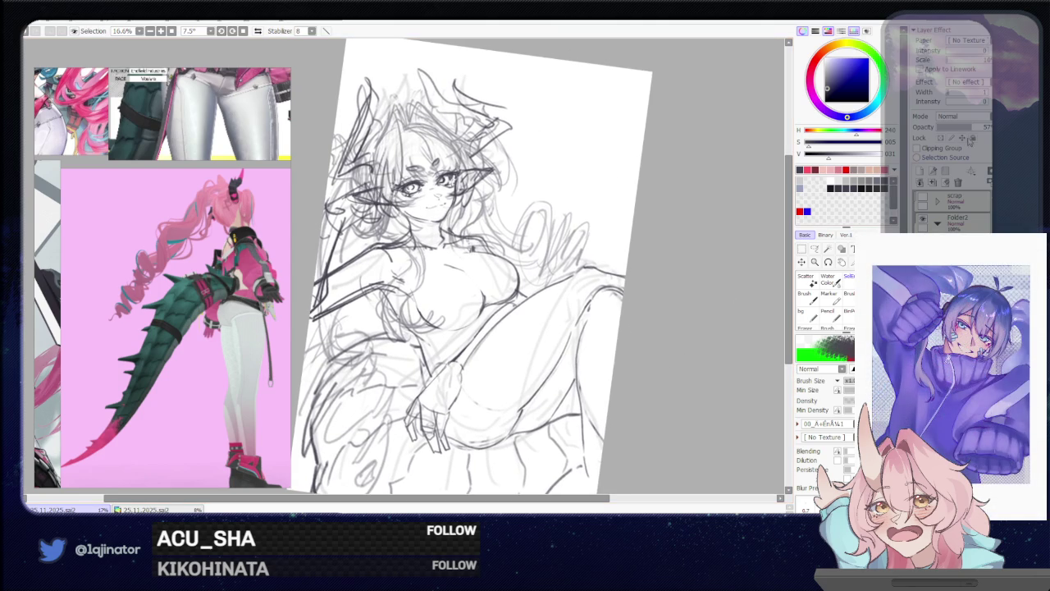
Raise the sketch layer opacity to 73 and keep the rough hair strokes after comparing
drag(971, 128, 981, 127)
drag(653, 355, 667, 353)
key(ctrl+z)
key(ctrl+y)
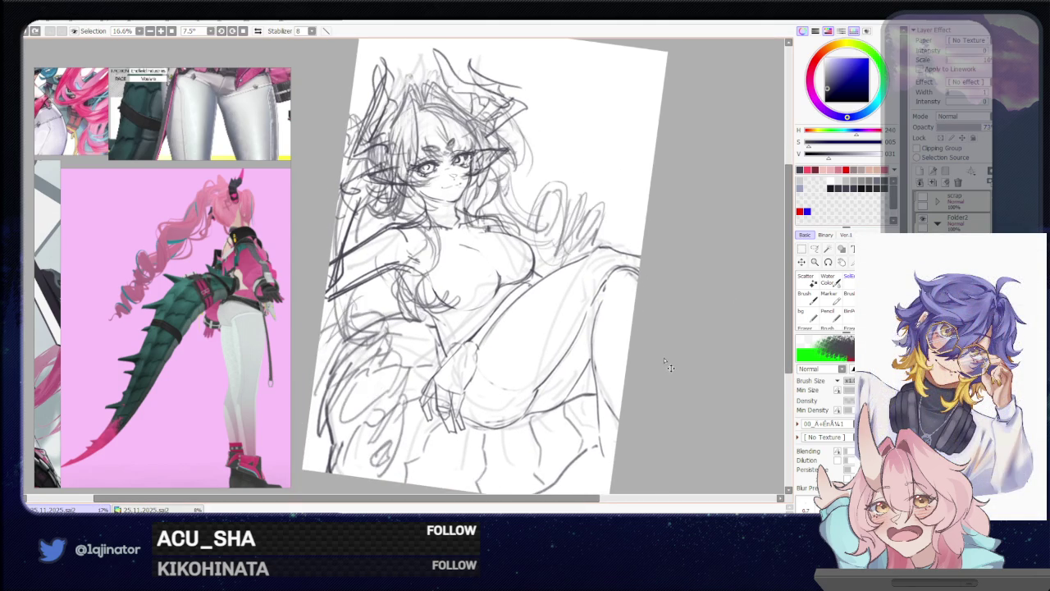
drag(656, 358, 636, 397)
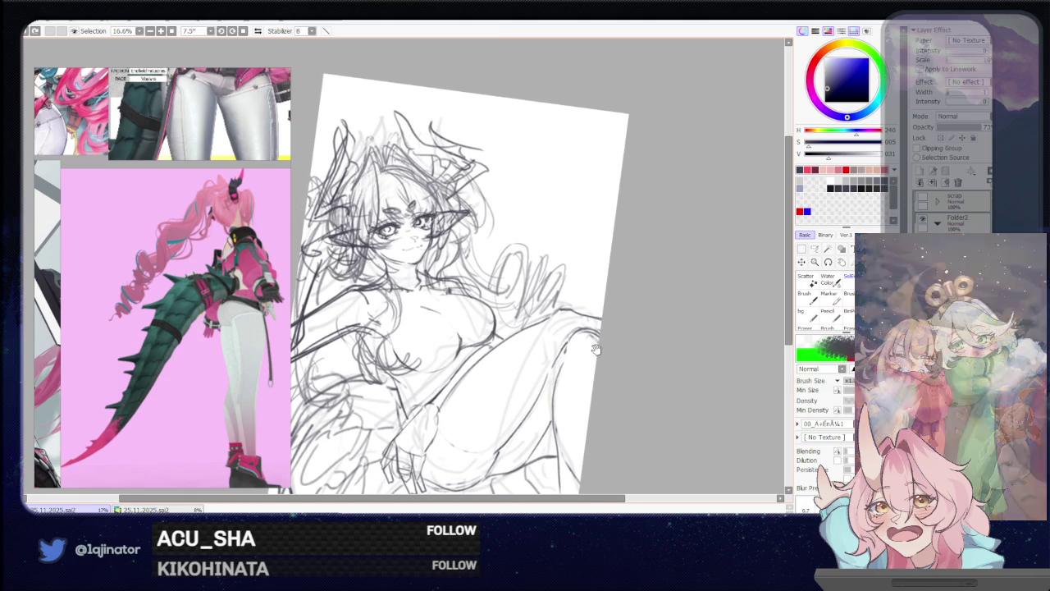
scroll(down, 3)
scroll(up, 3)
scroll(up, 3)
scroll(up, 3)
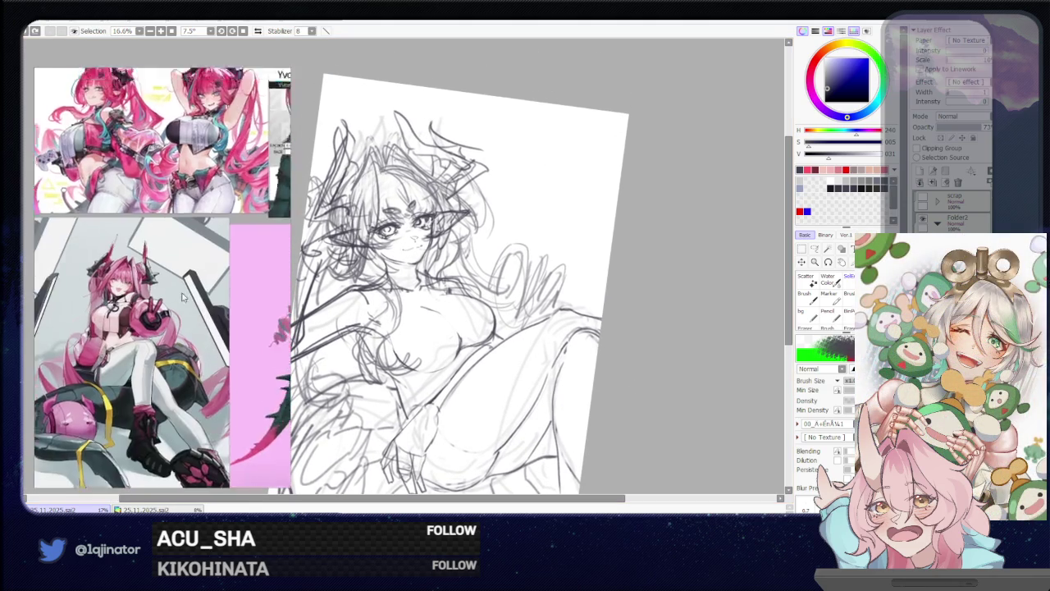
scroll(up, 3)
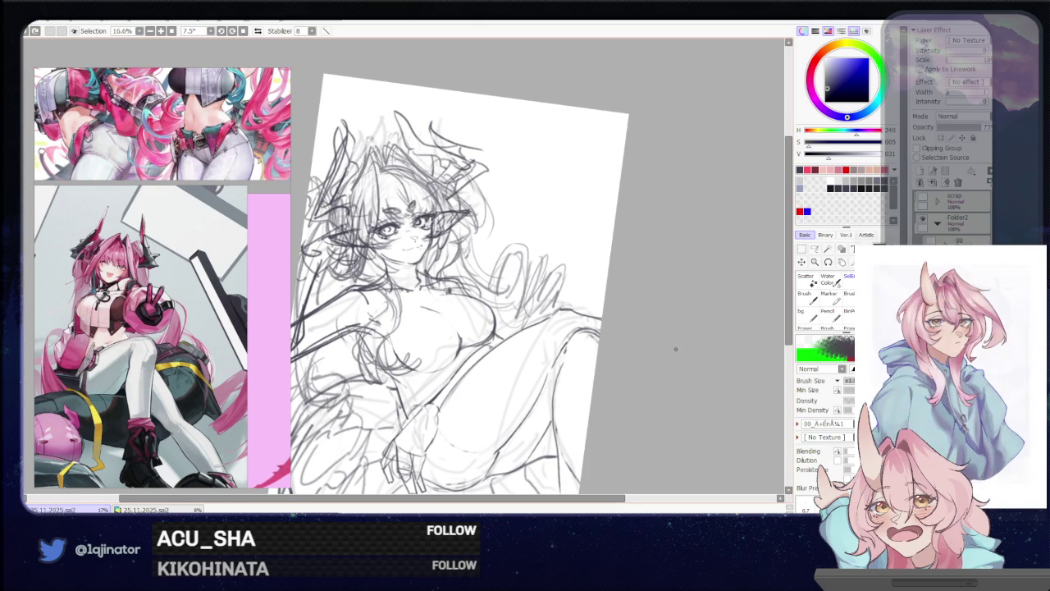
drag(613, 354, 646, 328)
drag(618, 374, 622, 330)
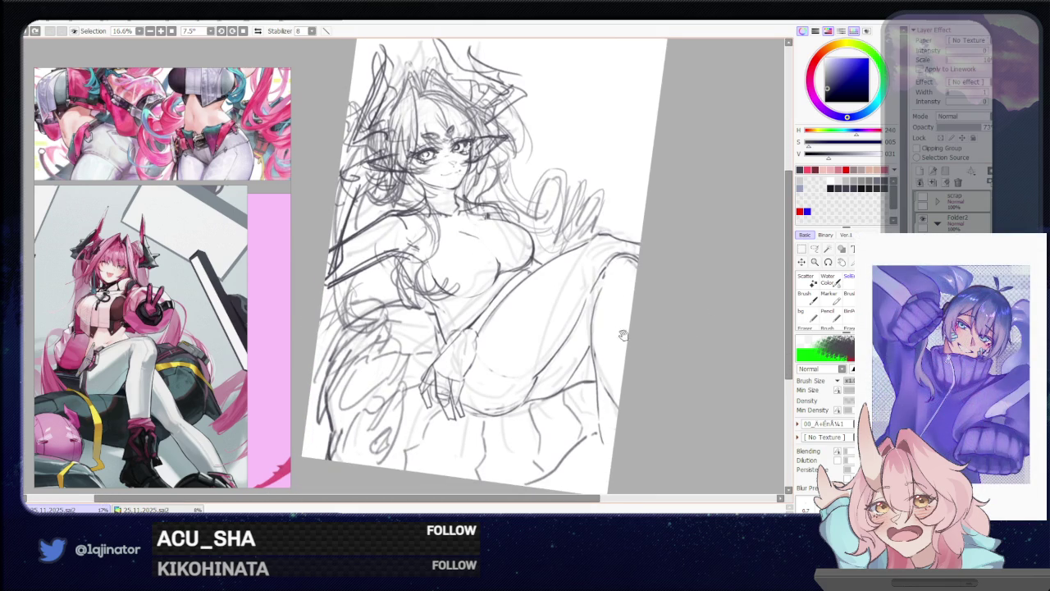
scroll(down, 3)
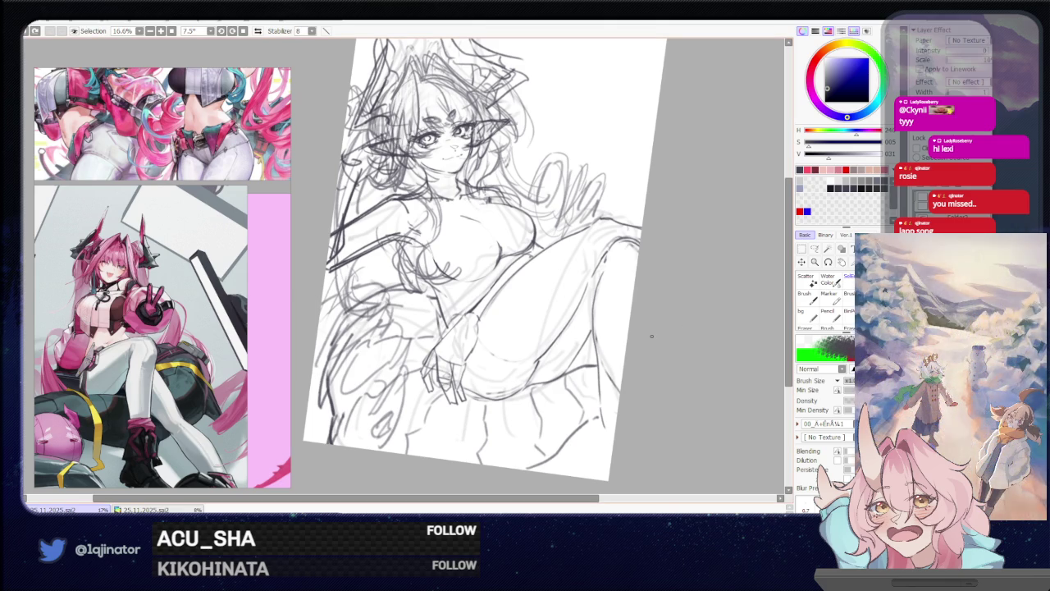
Toggle the rough layer to check the clean lines, and erase stray strands around the left and upper hair
drag(674, 335, 654, 368)
drag(657, 303, 643, 357)
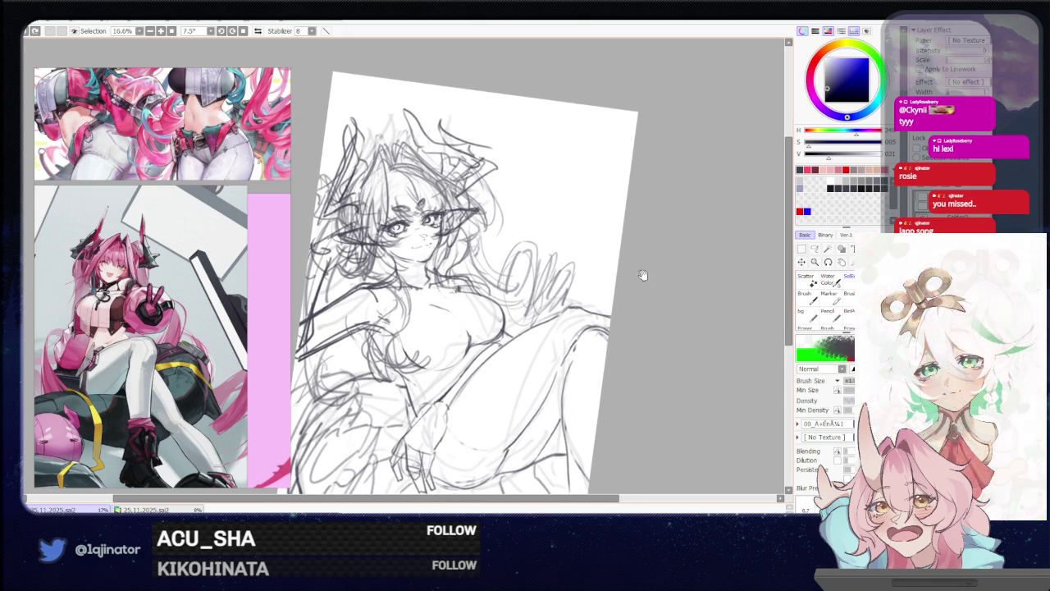
drag(610, 314, 585, 355)
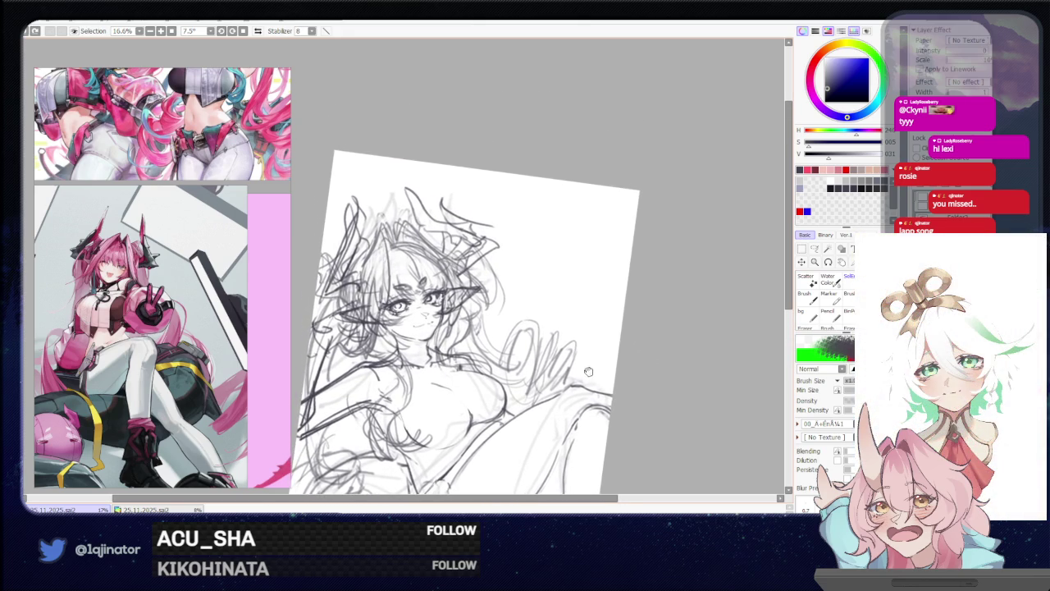
key(v)
key(v)
key(v)
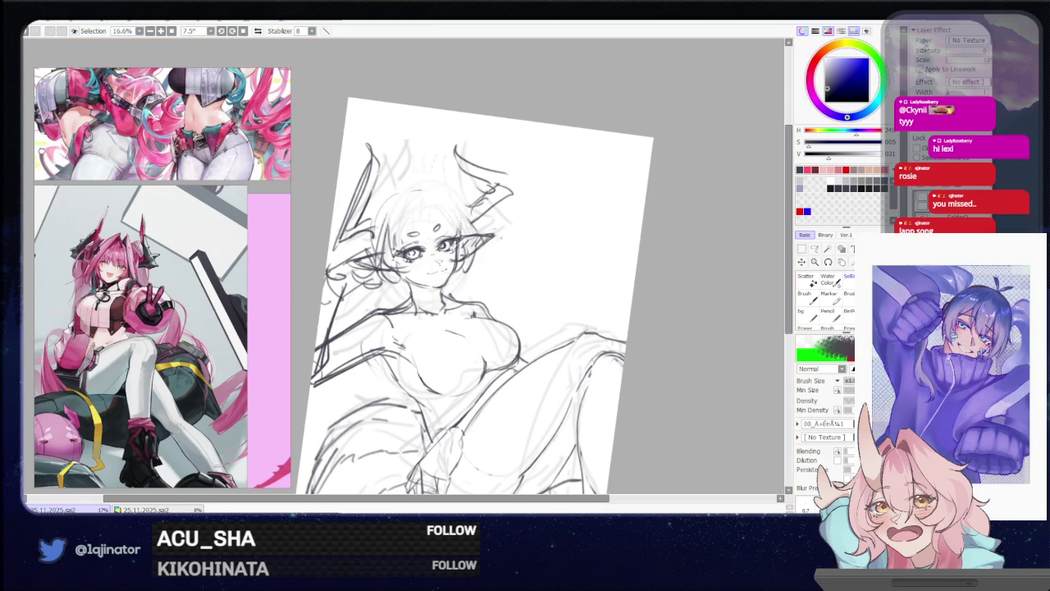
key(v)
key(v)
key(v)
key(v)
key(v)
key(e)
drag(369, 176, 349, 234)
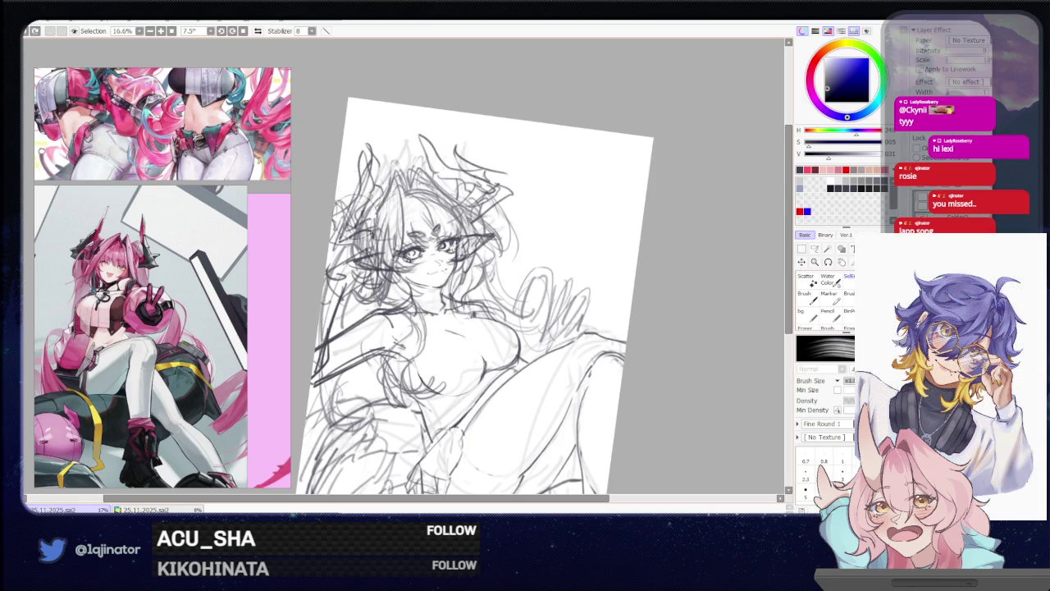
drag(492, 181, 474, 152)
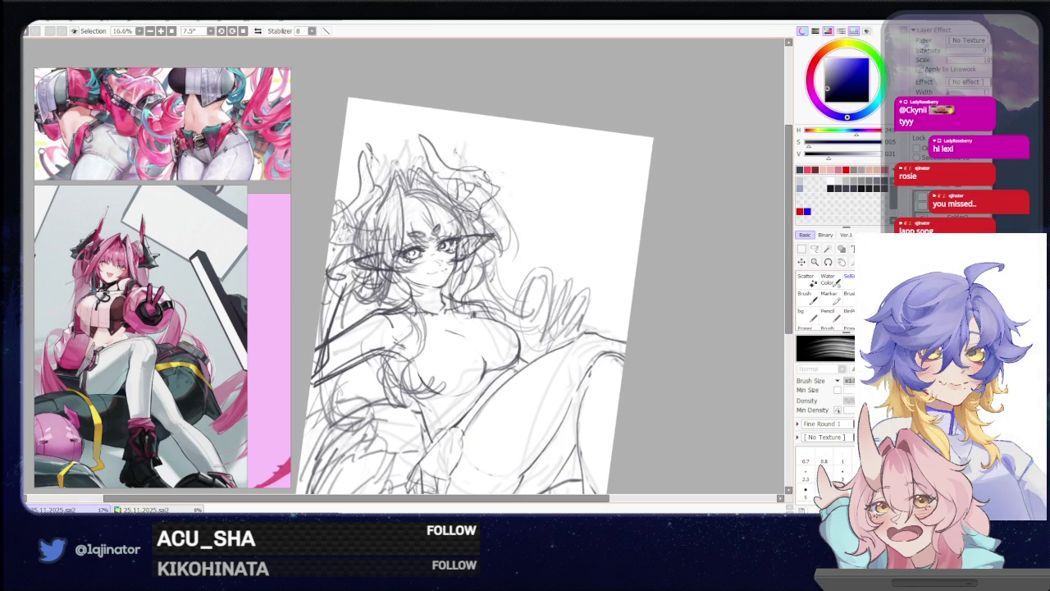
key(v)
key(v)
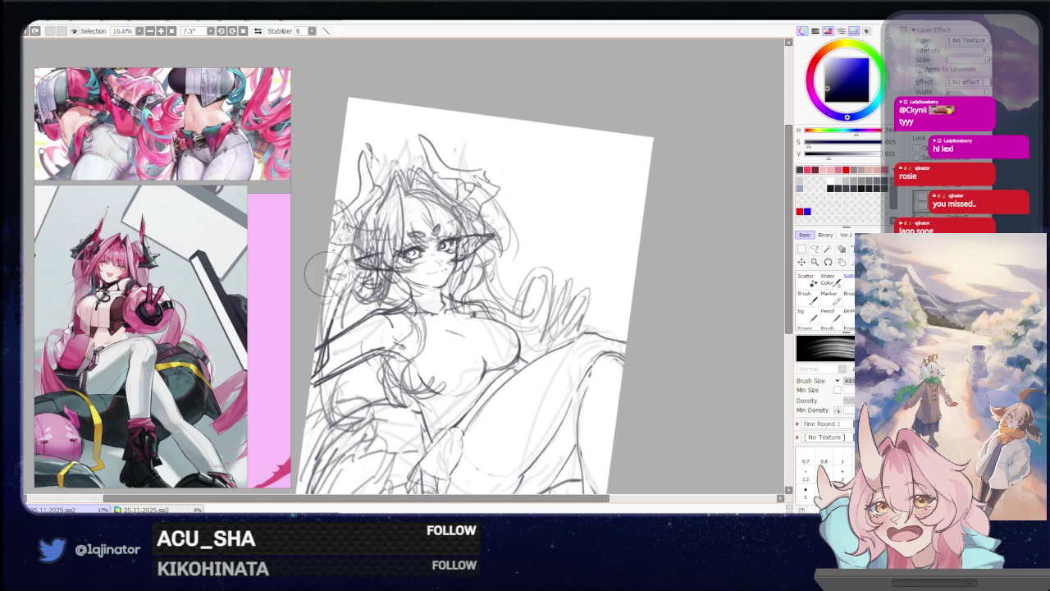
key(b)
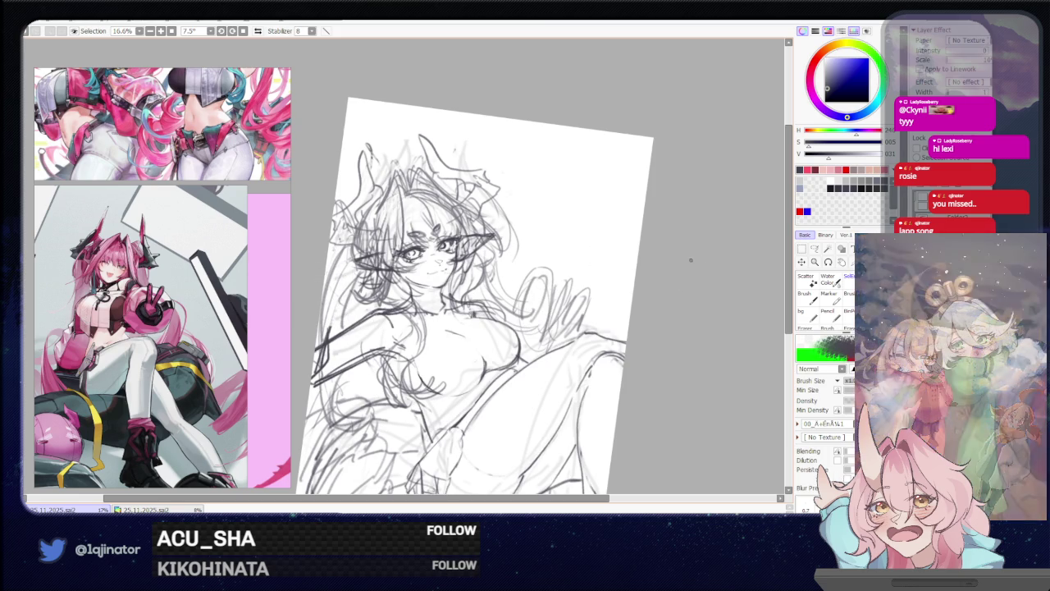
Bring the lower body into view and draw a short pencil stroke near the hand
drag(640, 317, 583, 347)
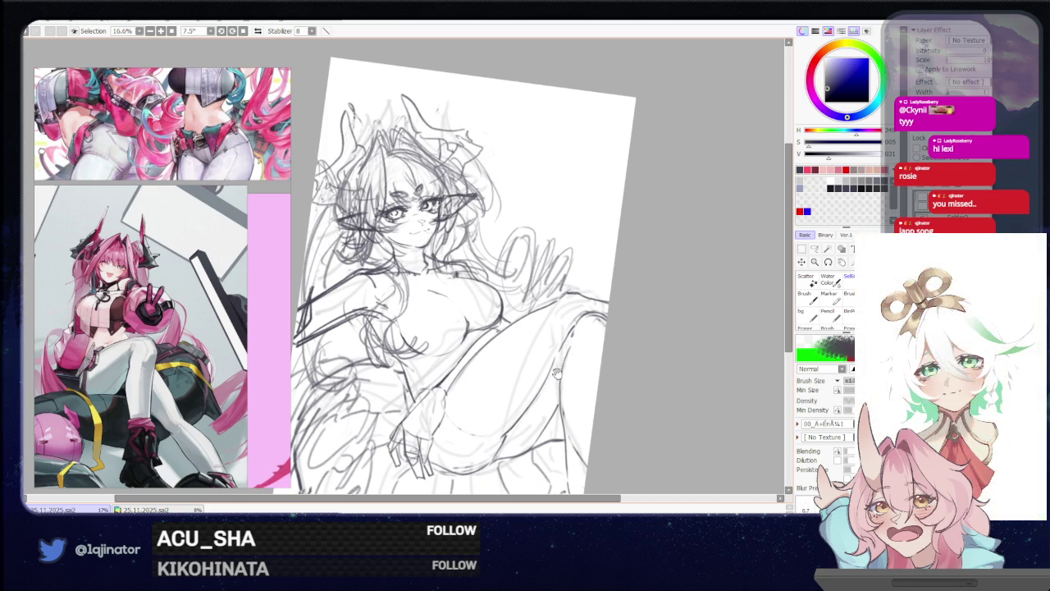
drag(531, 378, 538, 353)
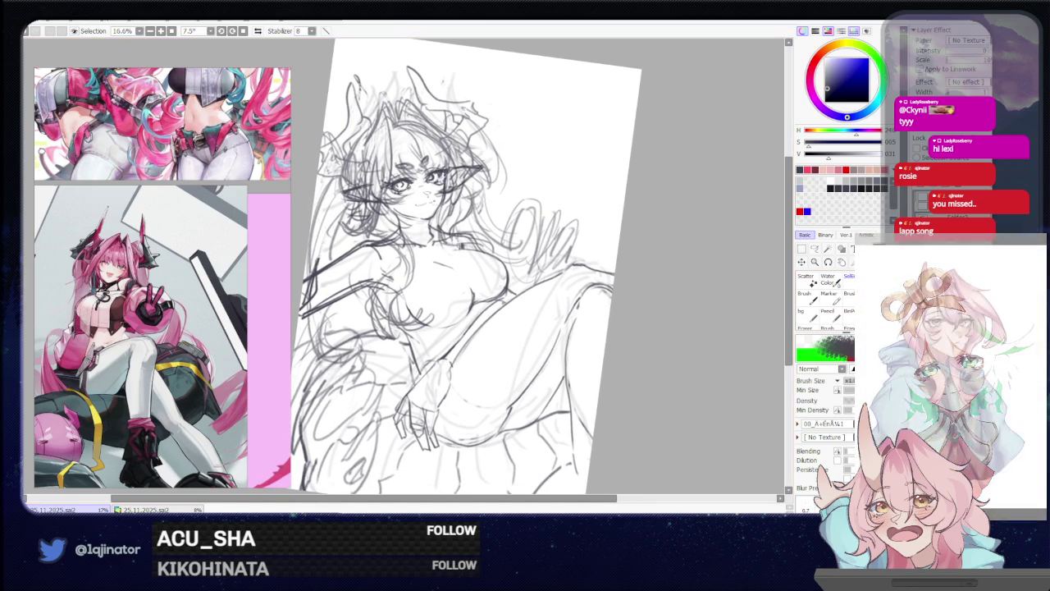
drag(645, 393, 678, 336)
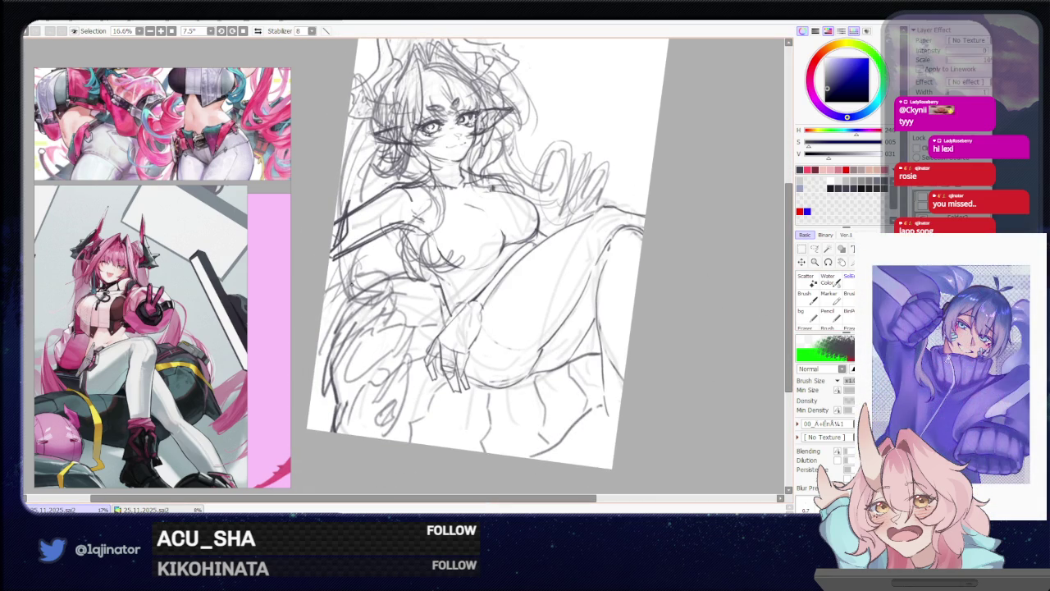
drag(325, 280, 359, 391)
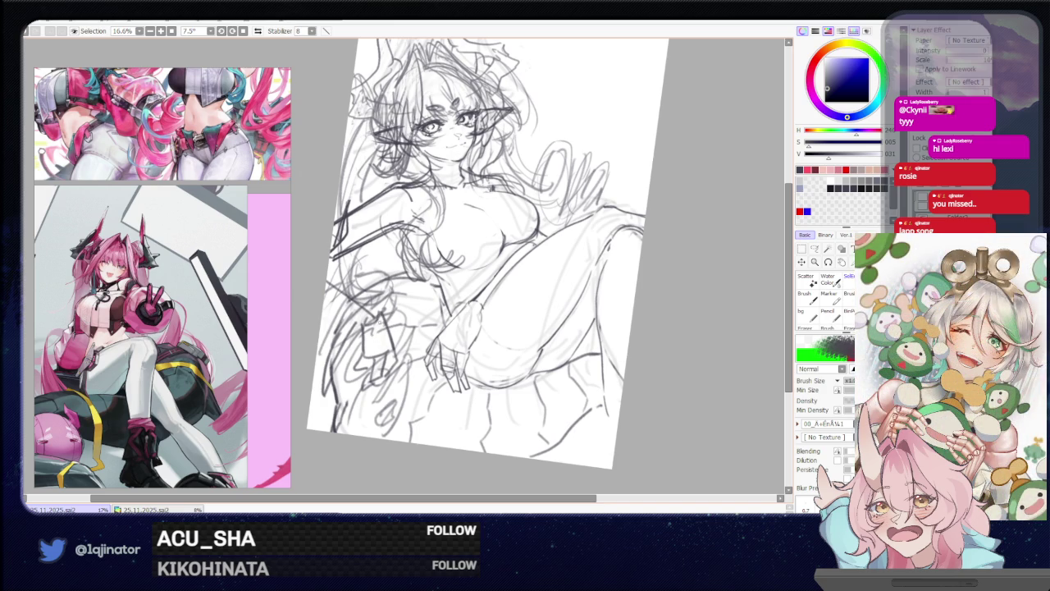
Lasso part of the lower sketch and nudge it slightly with a Ctrl+T transform
key(l)
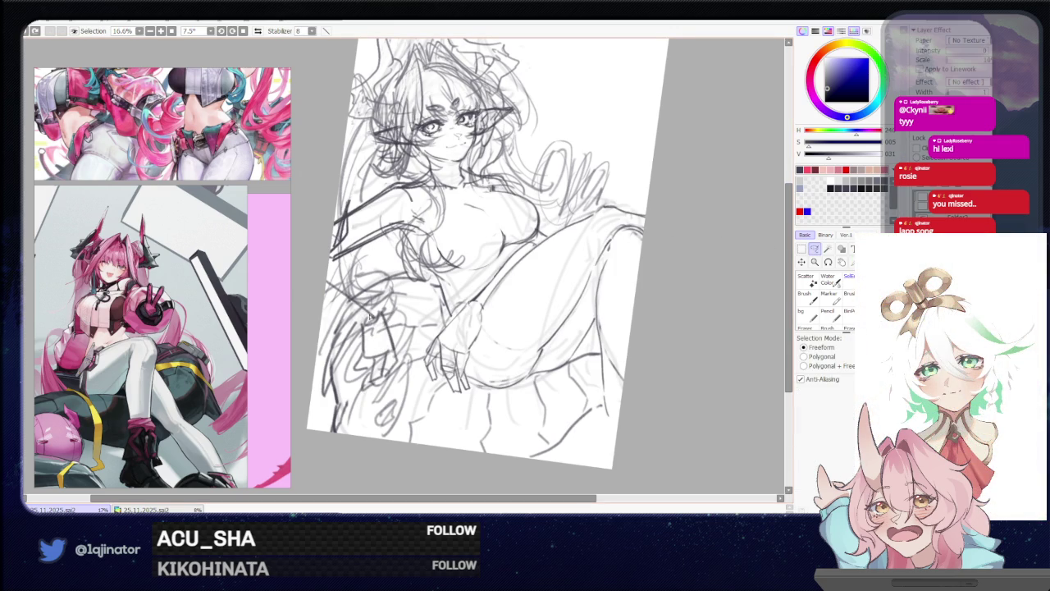
drag(367, 318, 389, 390)
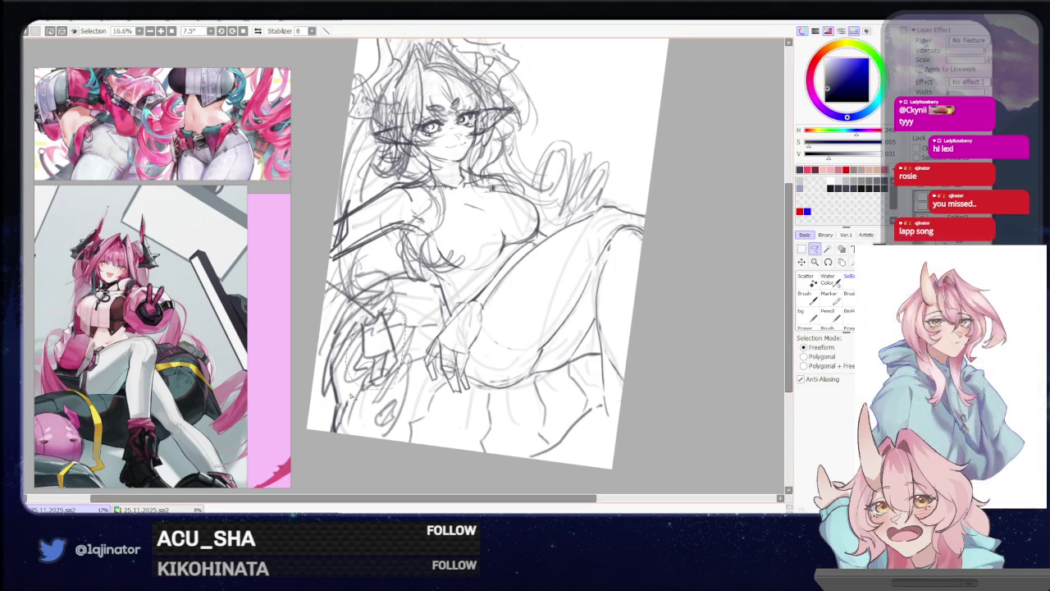
key(ctrl+t)
drag(378, 352, 367, 343)
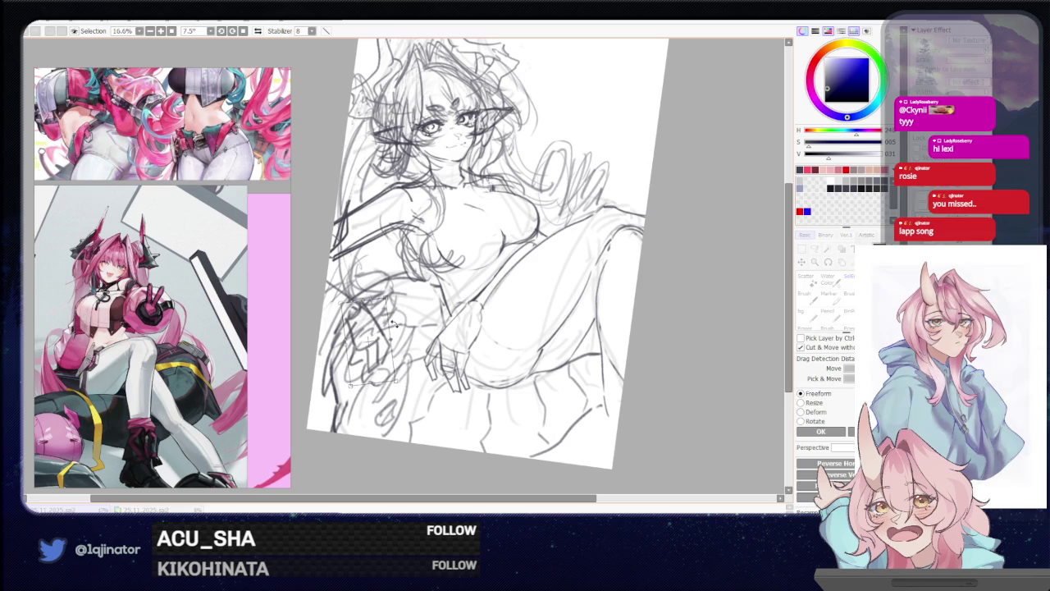
key(Return)
key(b)
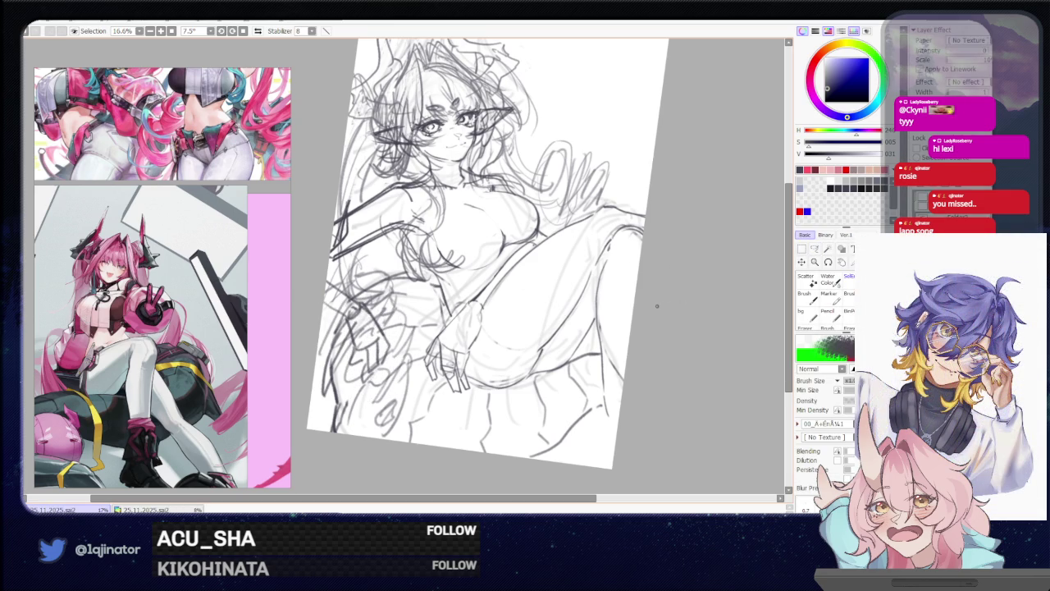
drag(561, 294, 552, 359)
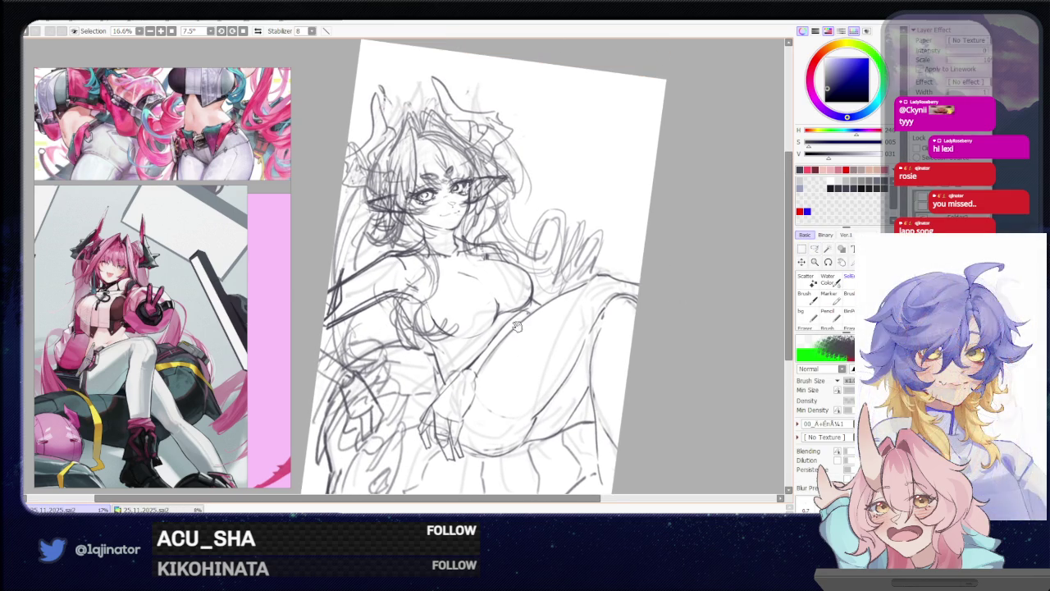
drag(518, 325, 509, 283)
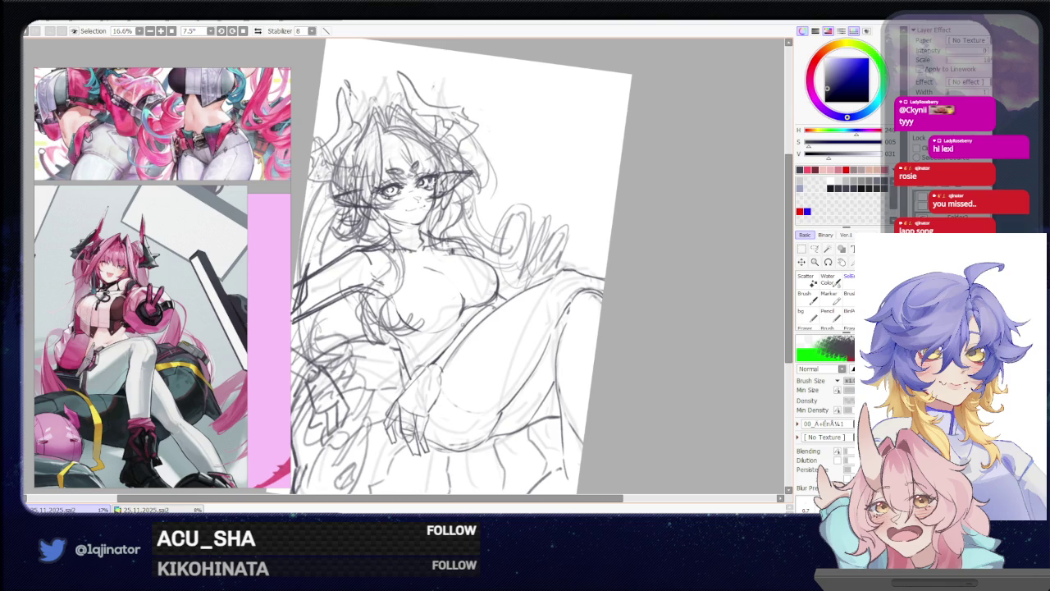
Lasso the sketched hand and transform it into place. Draw a diagonal line along the raised leg
click(815, 249)
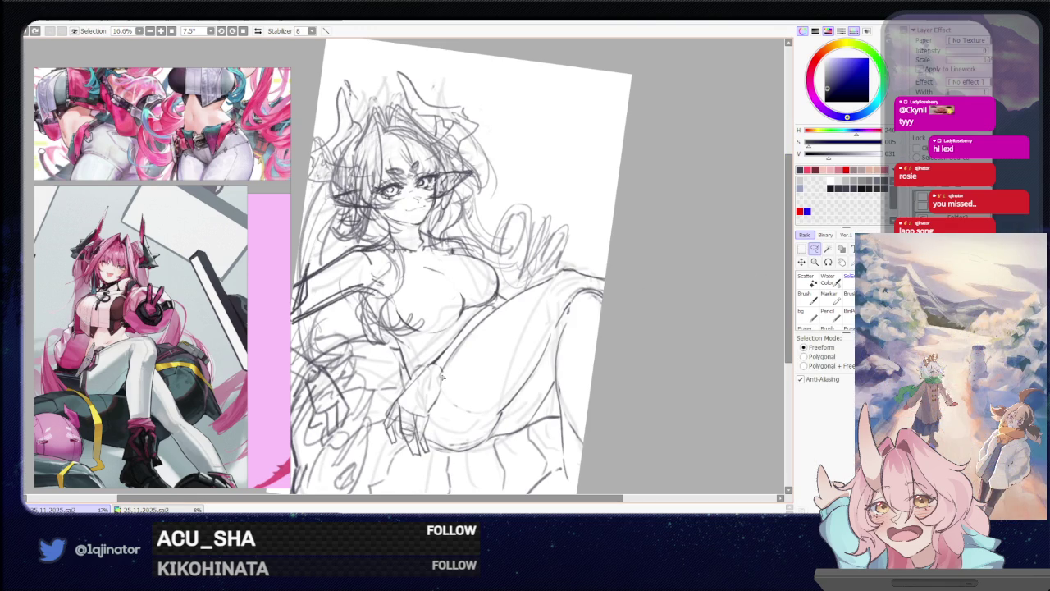
drag(409, 384, 449, 401)
key(ctrl+t)
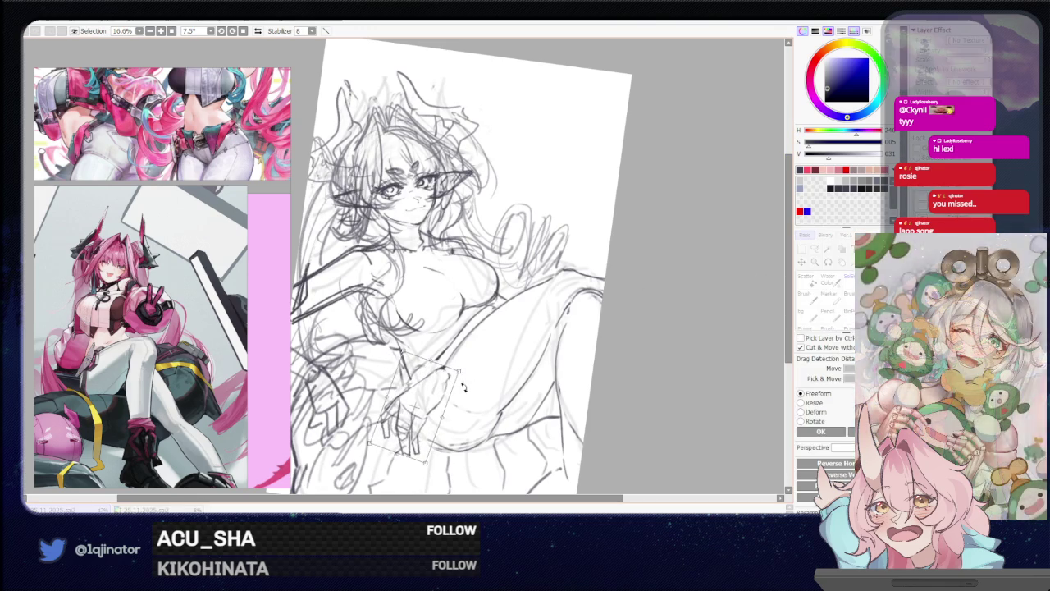
key(Return)
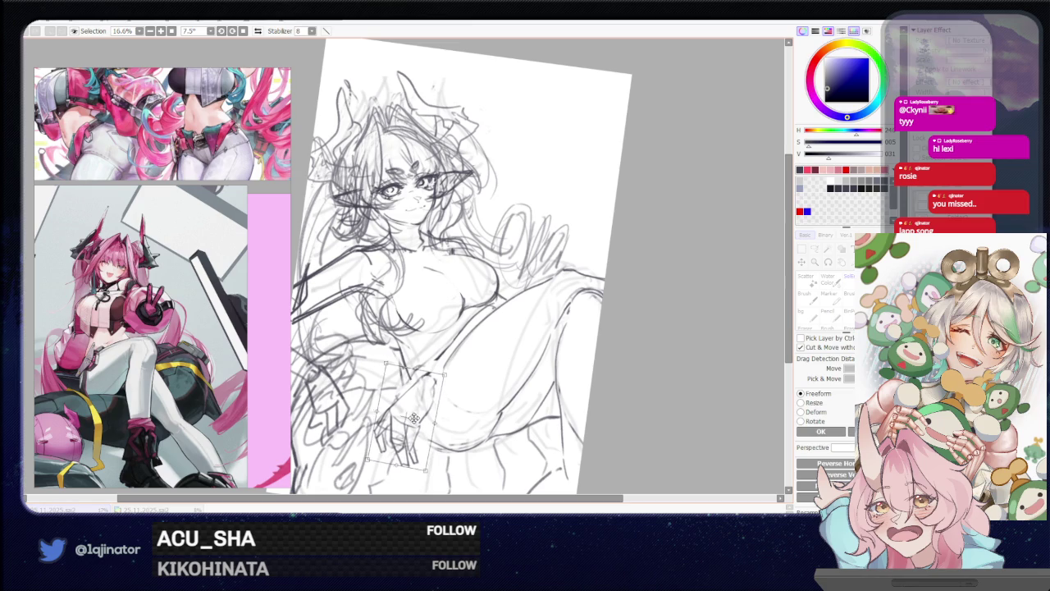
key(b)
drag(483, 316, 433, 372)
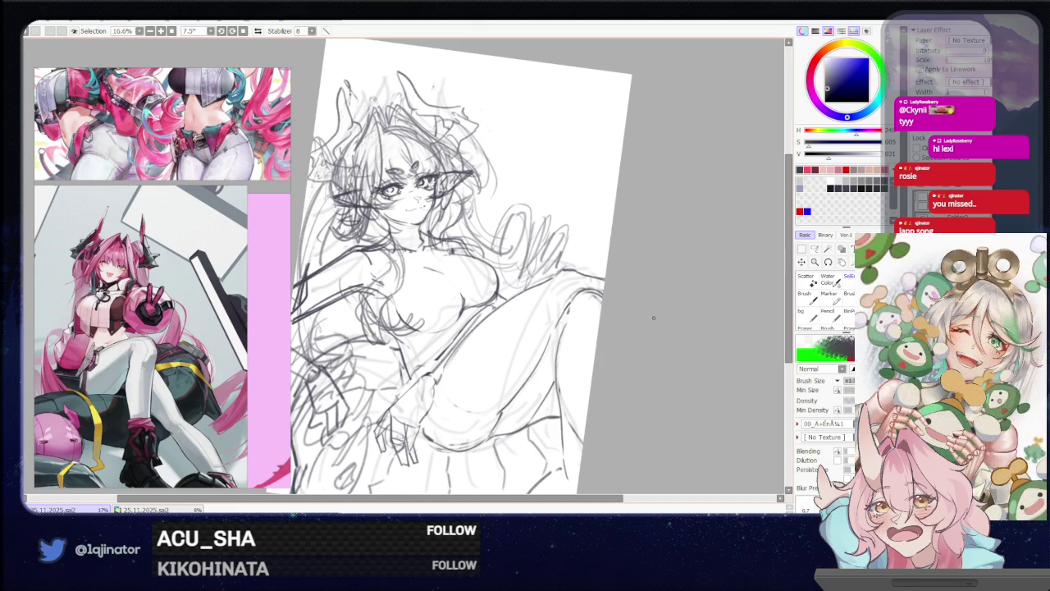
drag(606, 323, 624, 335)
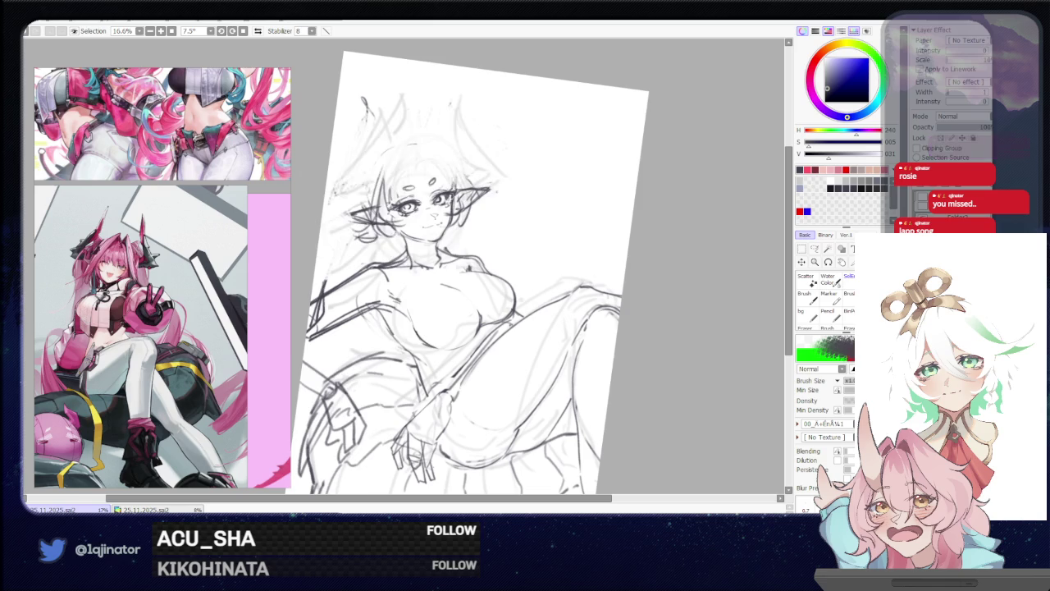
scroll(down, 3)
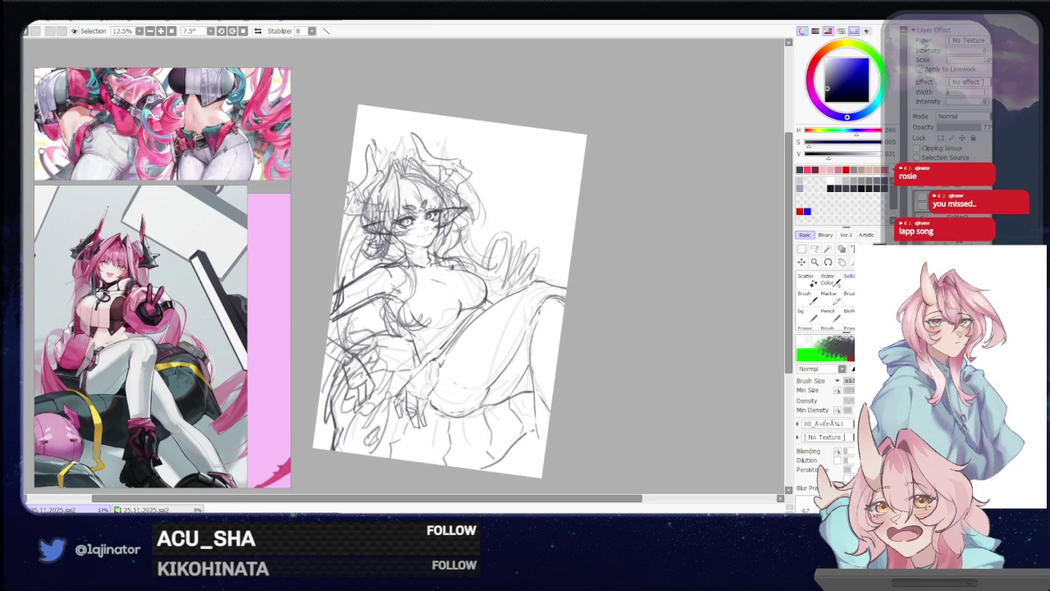
drag(655, 360, 632, 352)
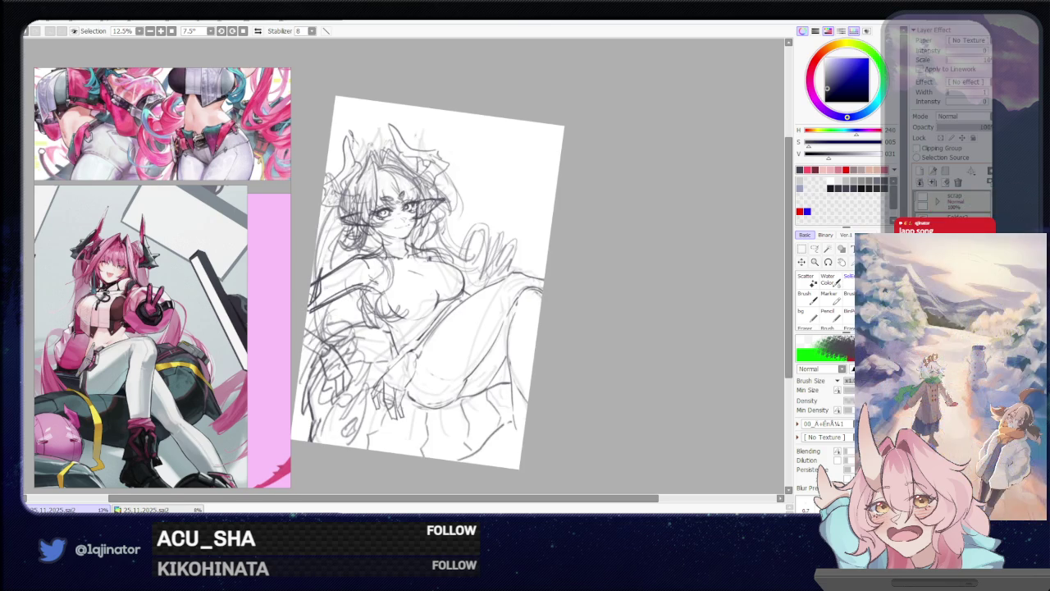
key(Delete)
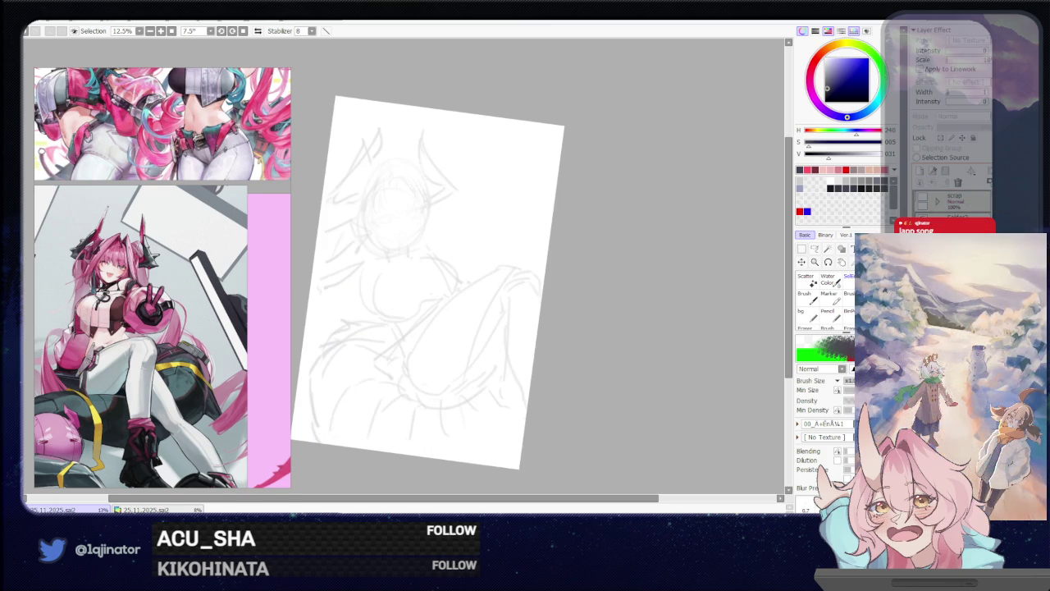
key(ctrl+z)
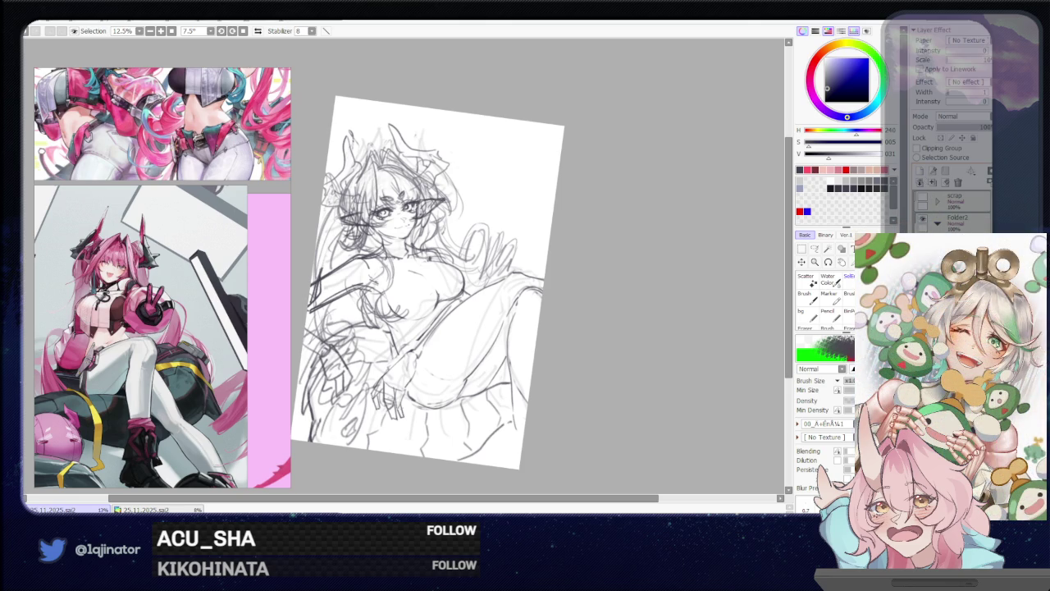
drag(606, 347, 618, 368)
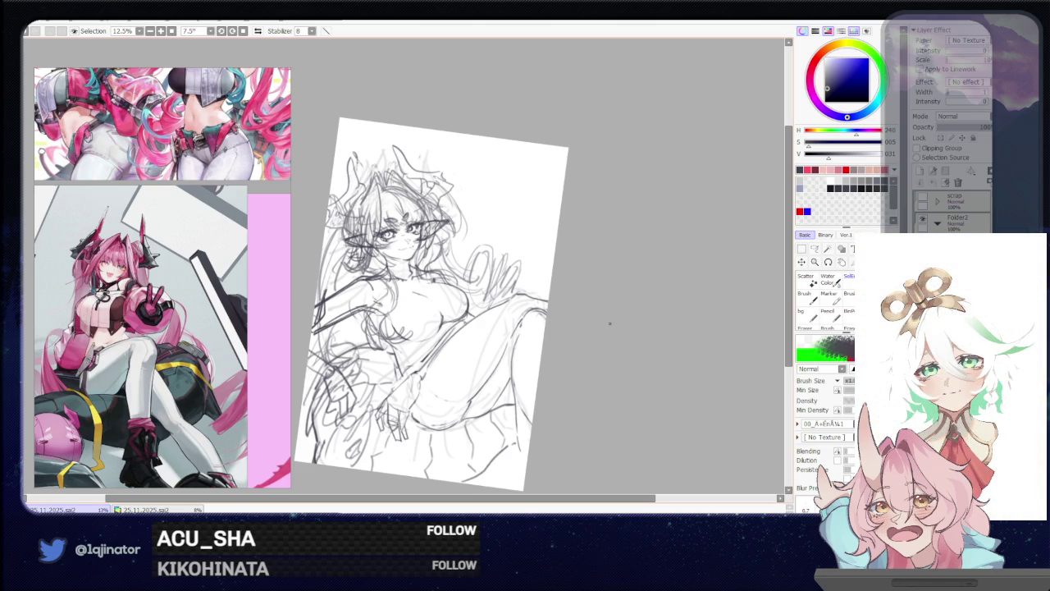
drag(627, 328, 586, 375)
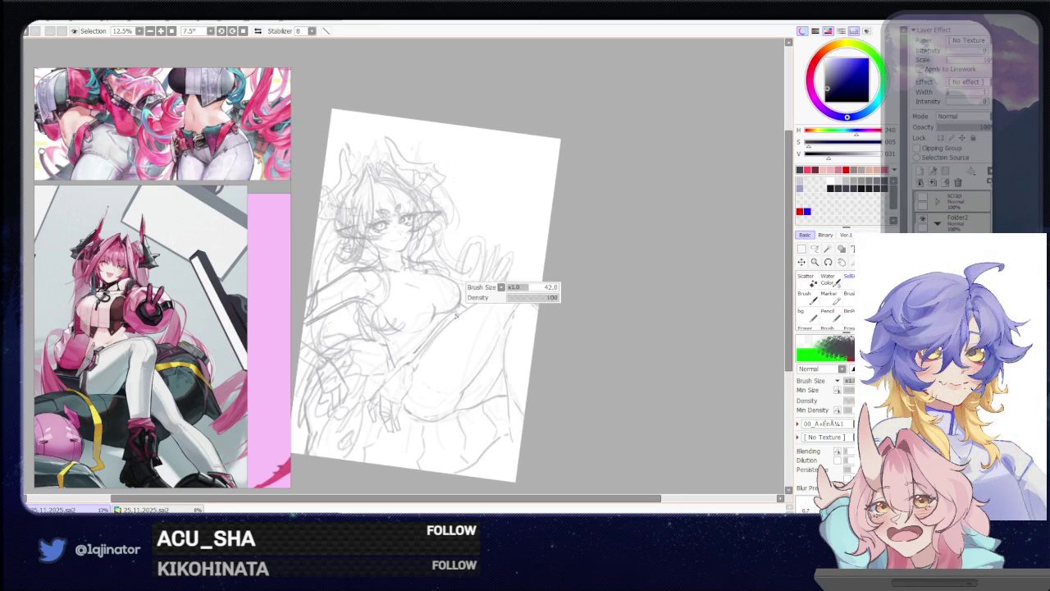
Raise the sketch layer opacity to darken the lines, then zoom in and tilt to check the face
click(978, 129)
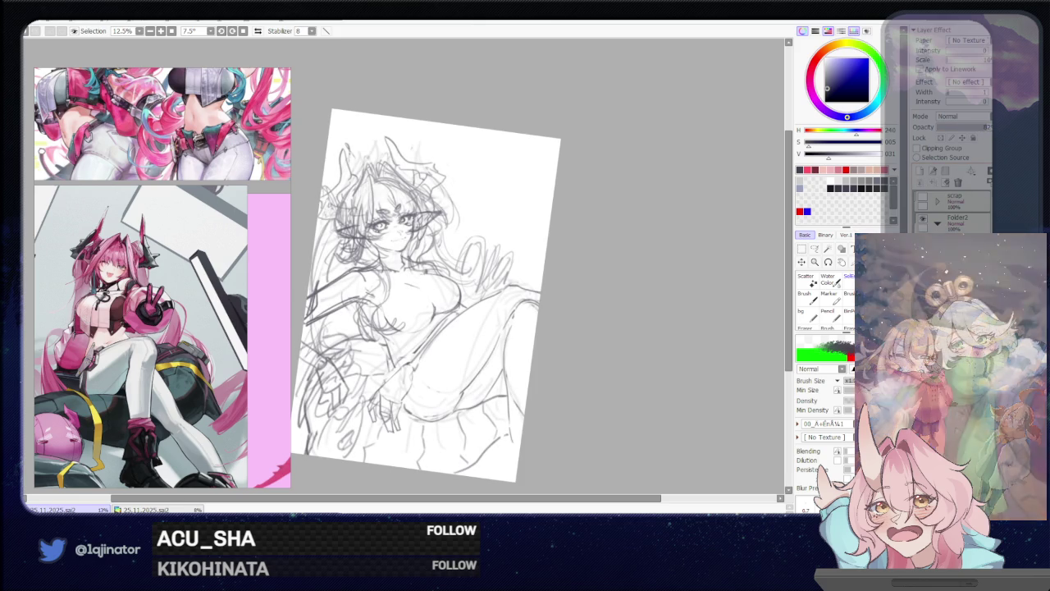
key(ctrl+plus)
key(Delete)
key(ctrl+plus)
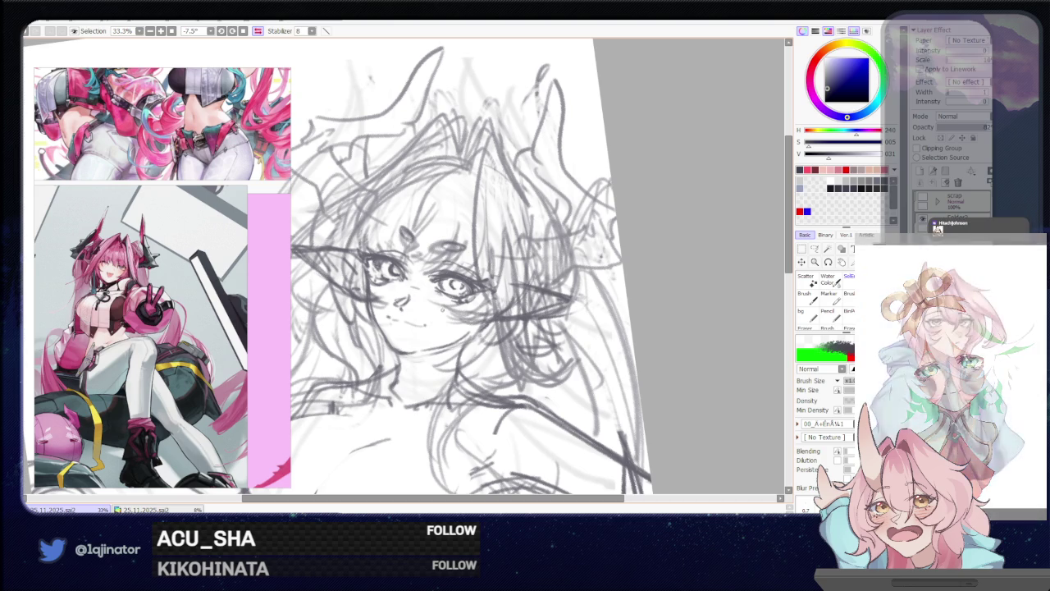
key(End)
Scroll the reference panel down to the standing character with arms raised behind her head
scroll(down, 3)
scroll(down, 3)
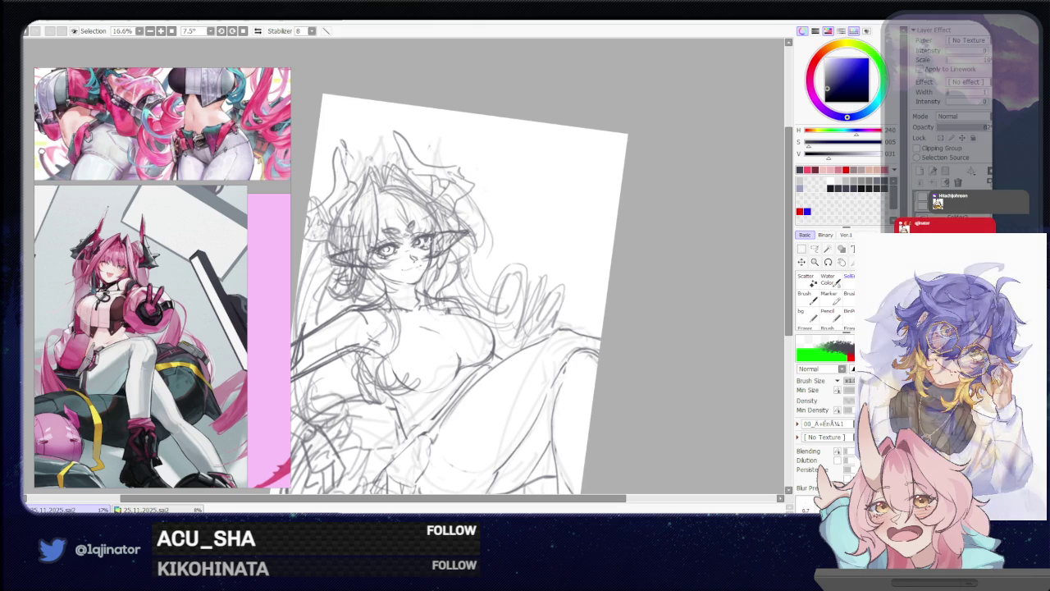
drag(625, 331, 650, 320)
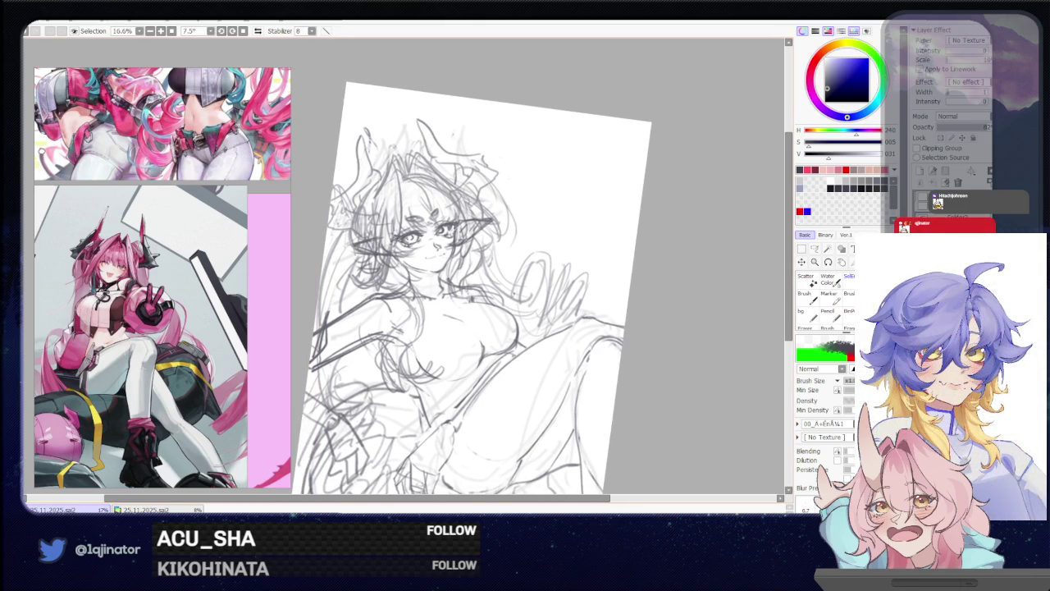
scroll(down, 3)
scroll(down, 3)
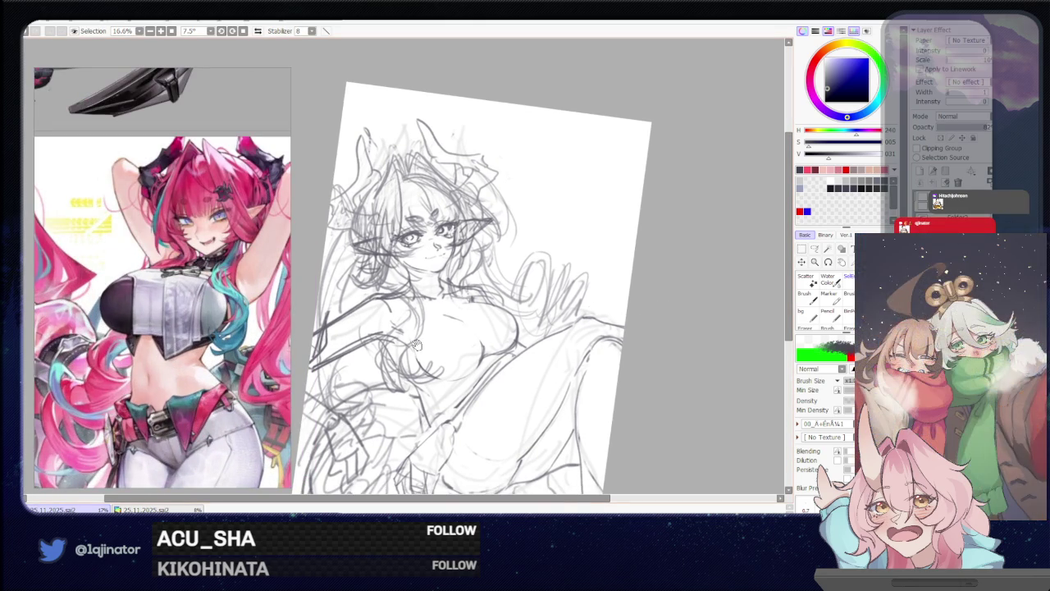
Lasso and transform the sketched chest into better shape, then add a short dark neck stroke
drag(451, 318, 497, 307)
scroll(down, 3)
scroll(down, 3)
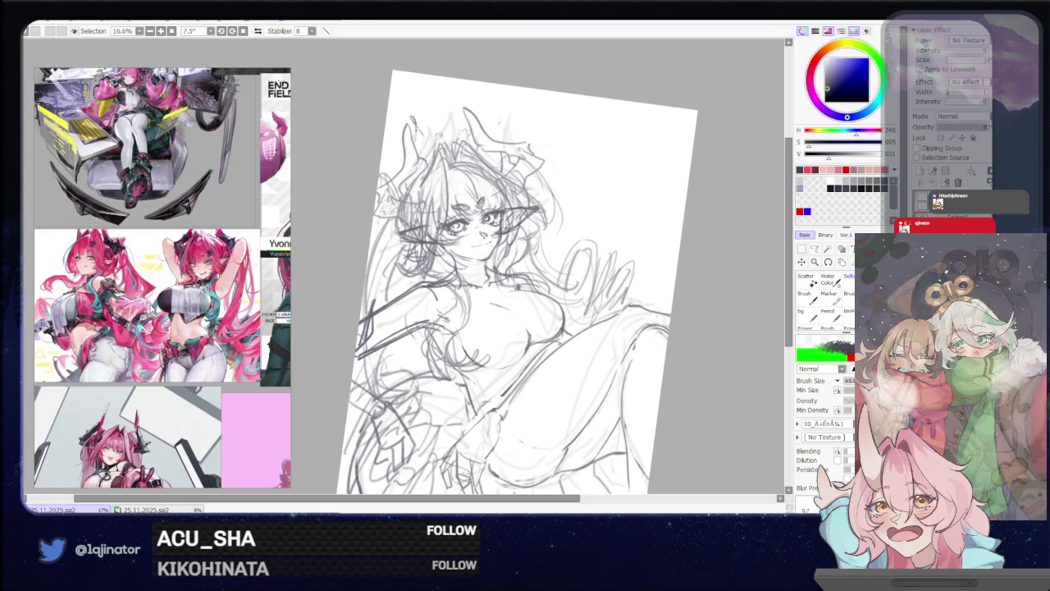
scroll(up, 3)
scroll(up, 3)
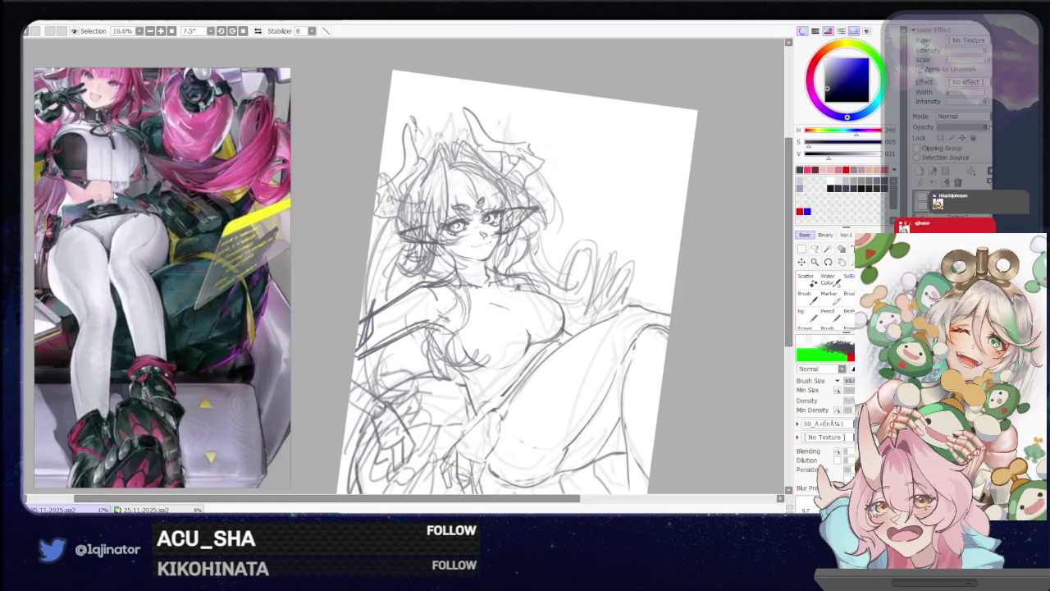
scroll(up, 3)
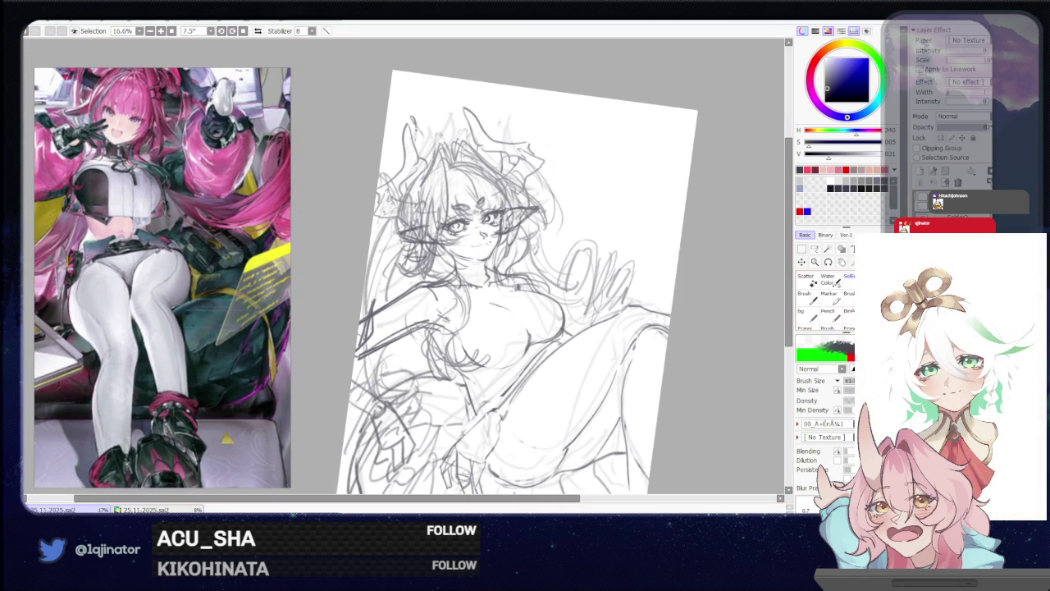
key(l)
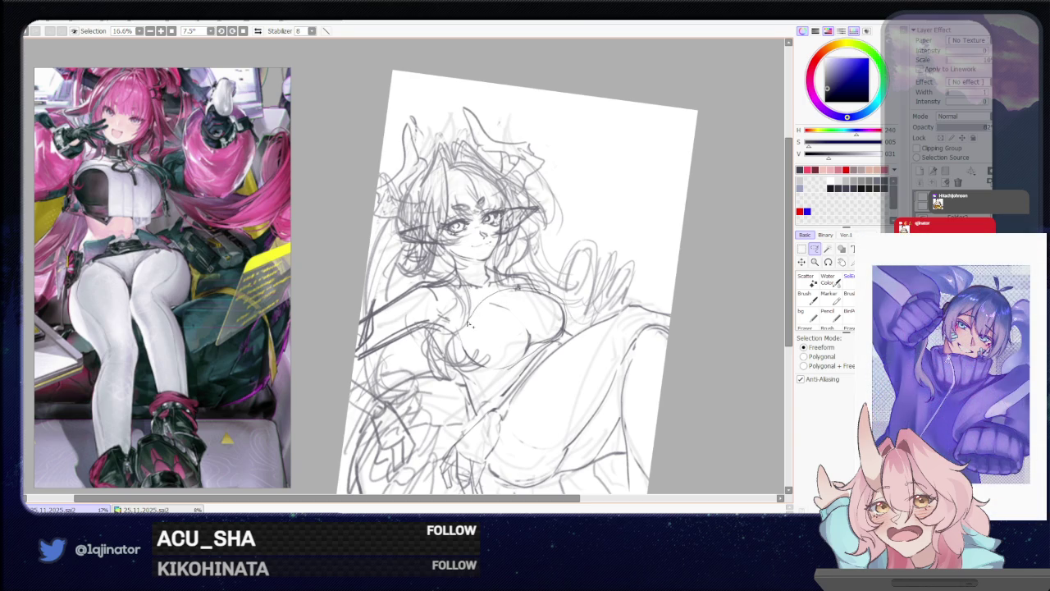
key(ctrl+t)
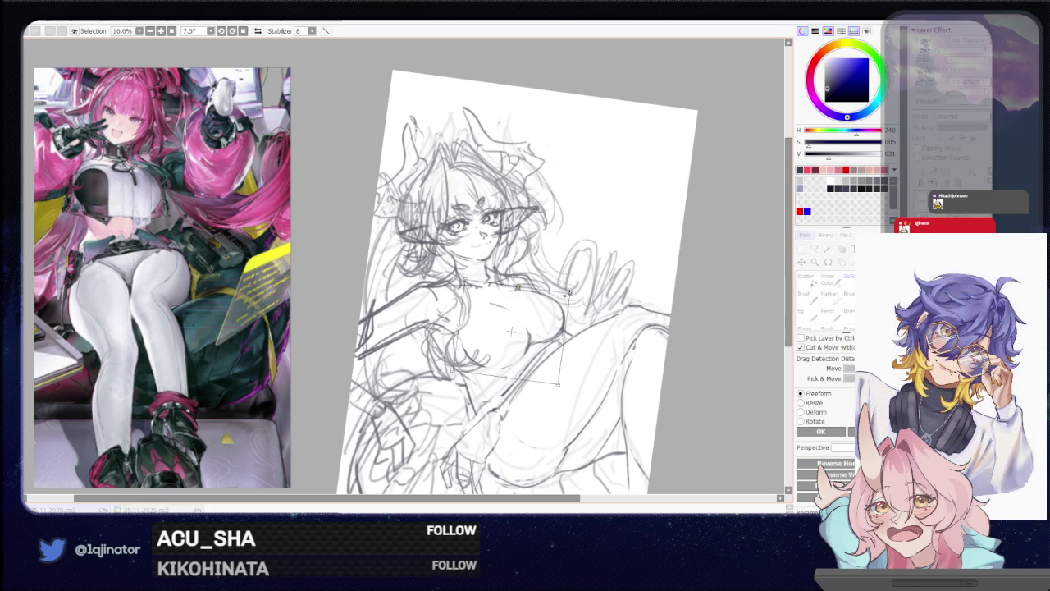
key(Return)
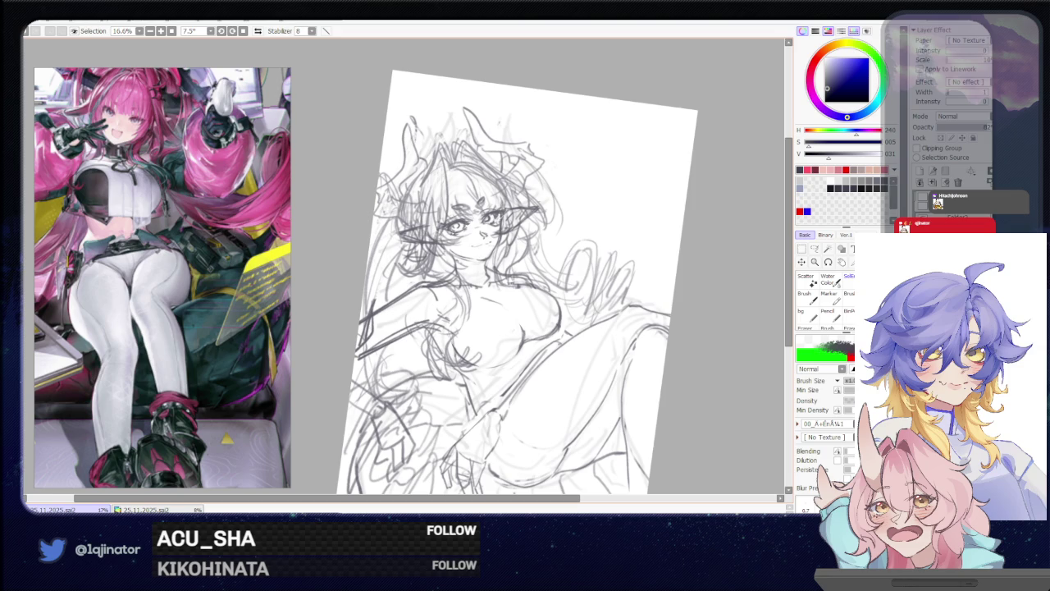
drag(484, 270, 475, 291)
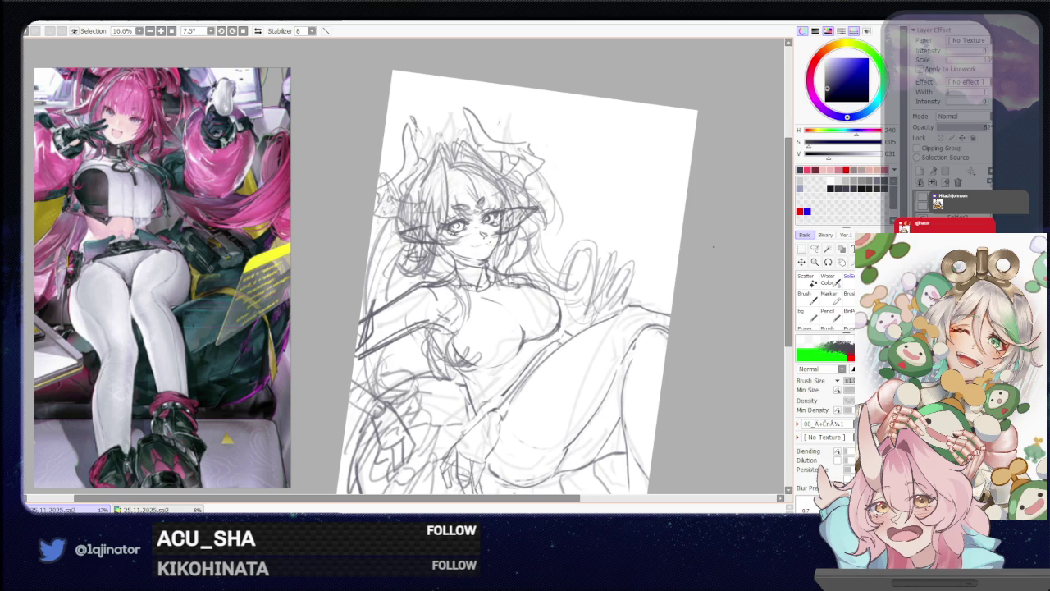
Sketch a hand resting on the thigh, then pan down to bring the legs into view
drag(705, 275, 706, 257)
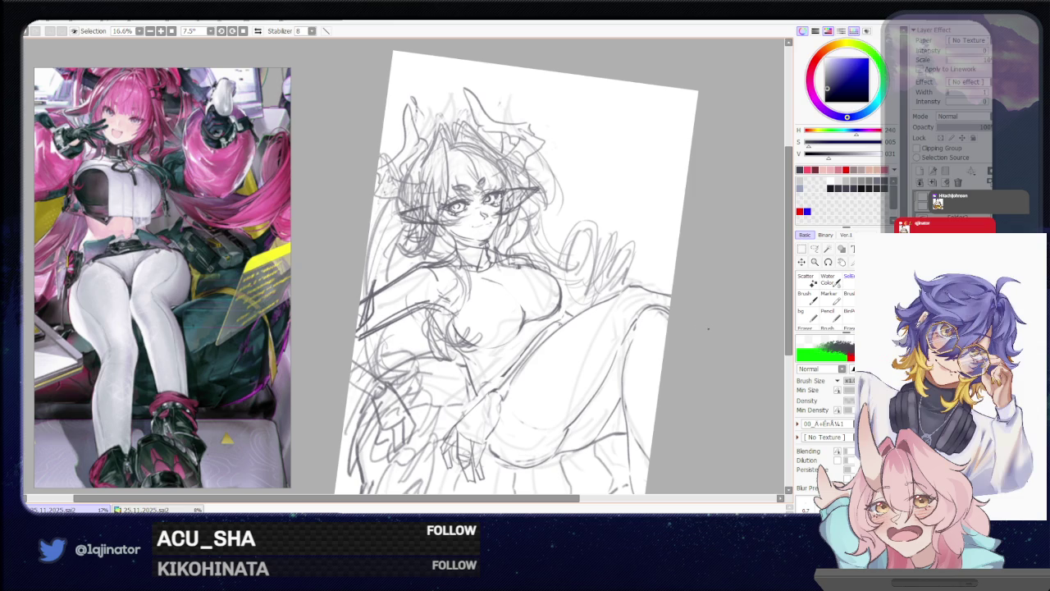
drag(644, 333, 674, 359)
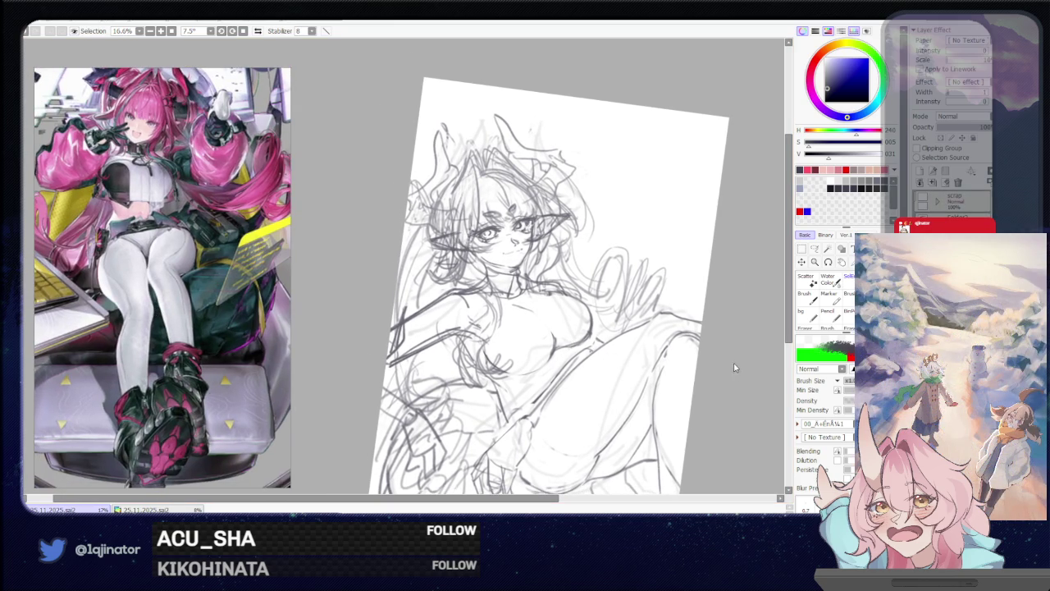
drag(645, 409, 594, 369)
drag(558, 426, 568, 375)
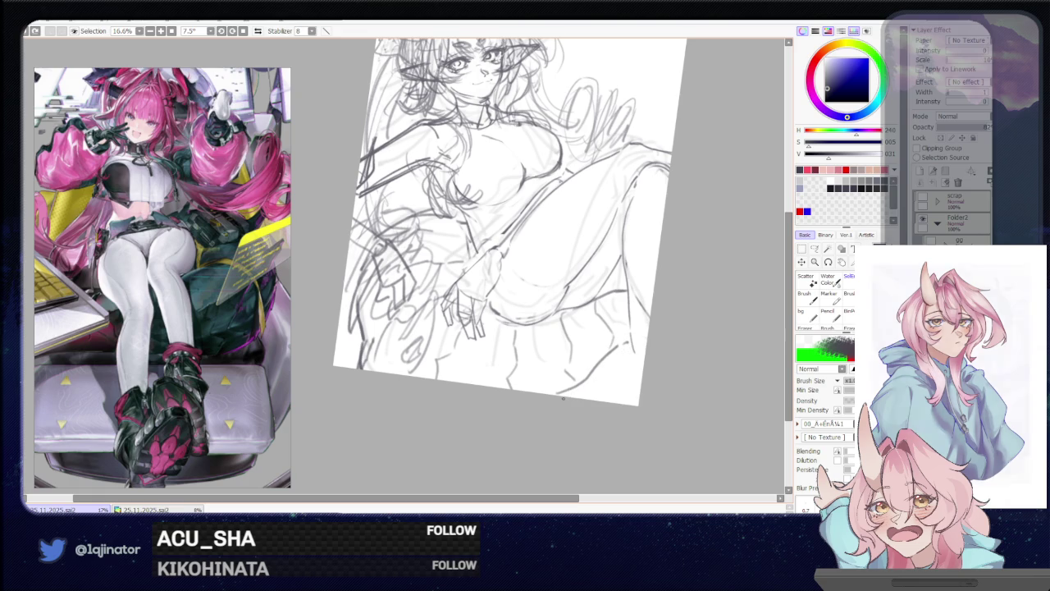
Reframe the canvas view over the sketch, starting and then cancelling a layer transform
key(e)
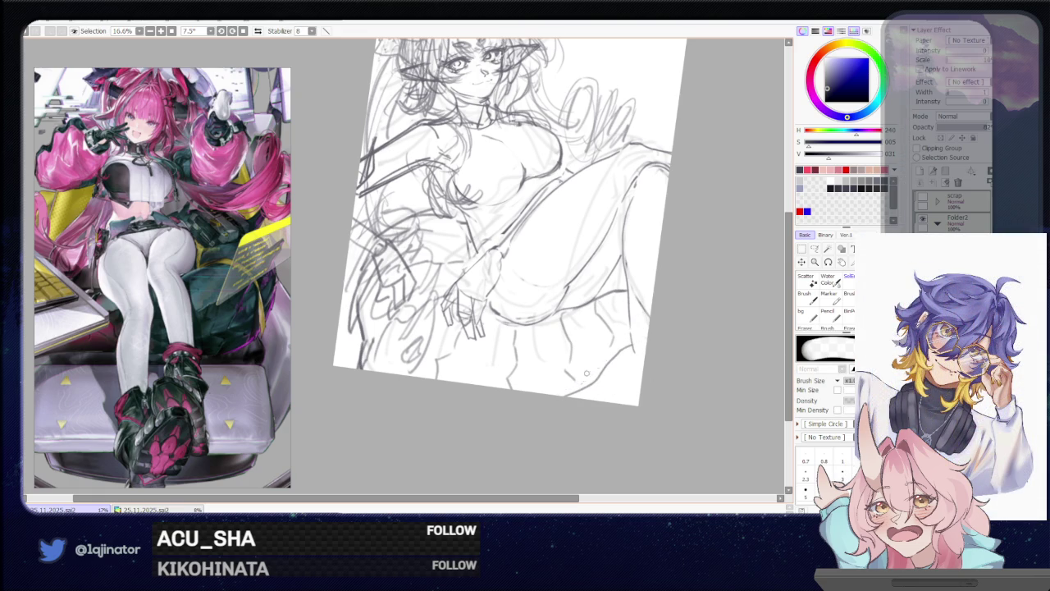
key(b)
drag(656, 310, 602, 395)
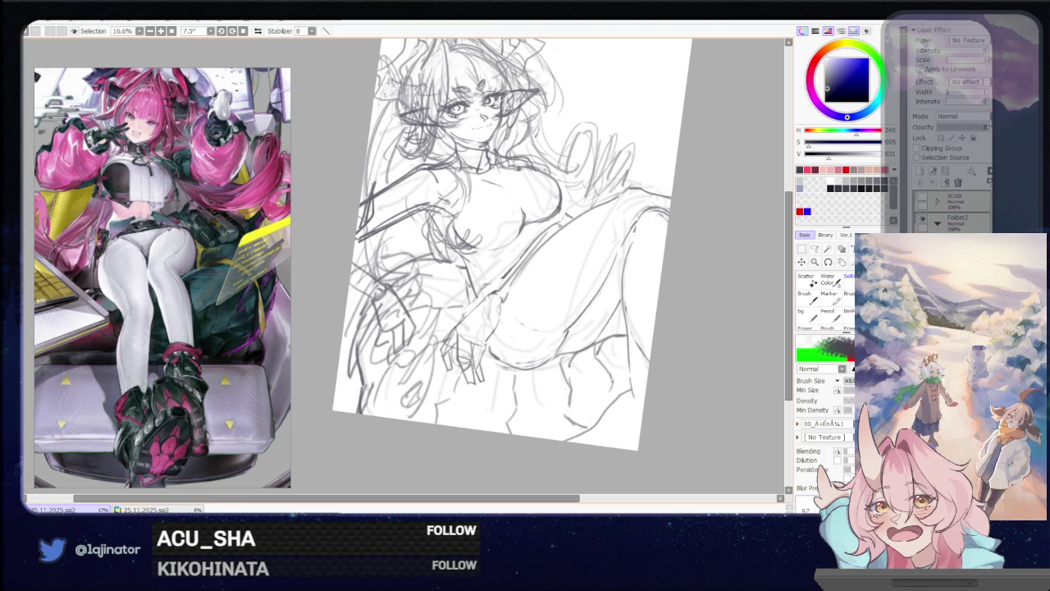
drag(637, 372, 606, 431)
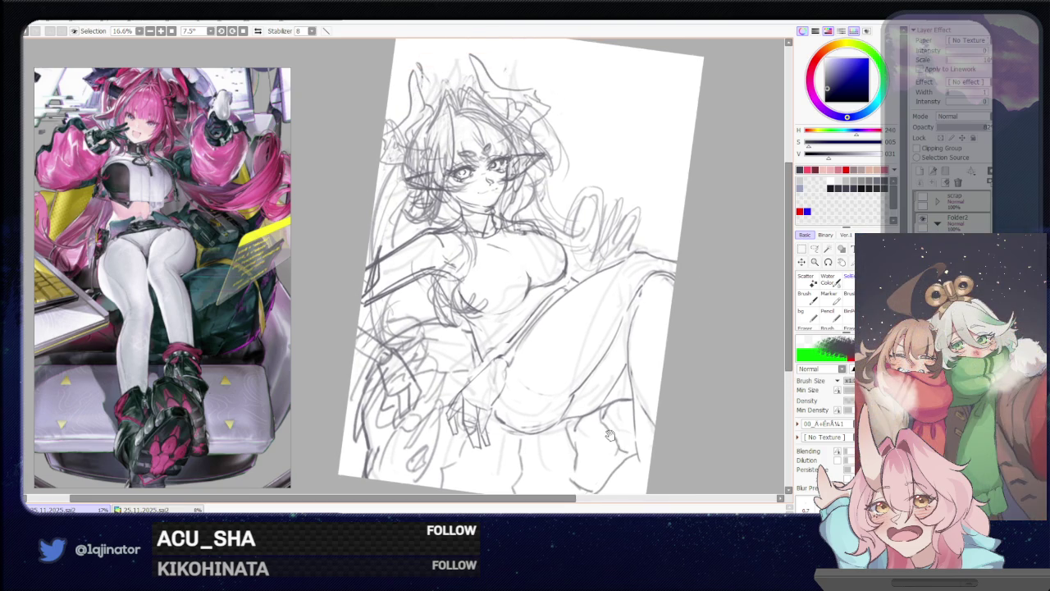
key(ctrl+t)
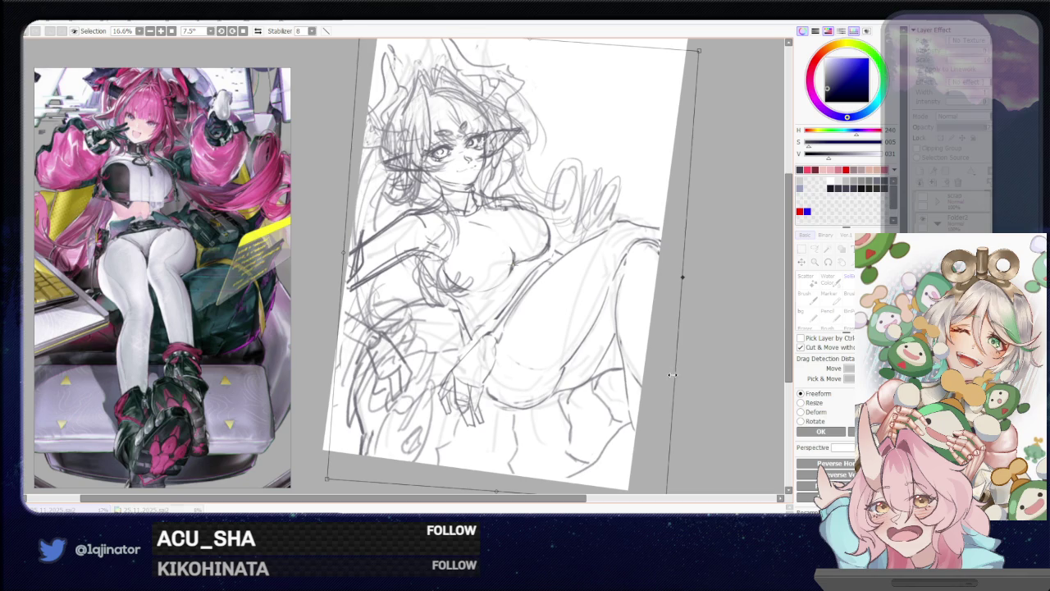
key(Return)
Zoom the reference out to show the whole seated scene with chair and keyboard
drag(645, 329, 624, 376)
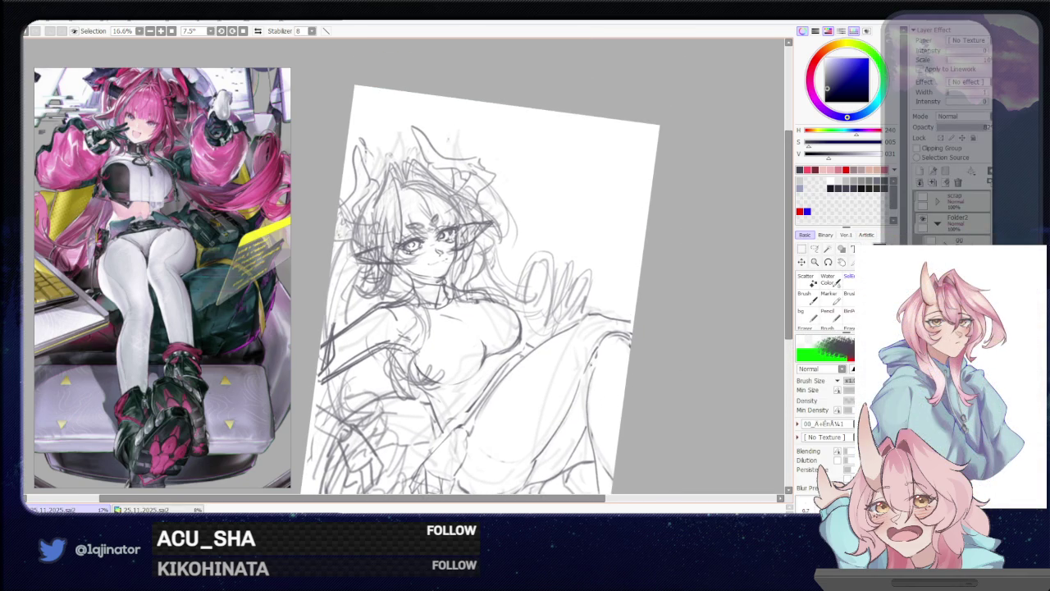
scroll(down, 3)
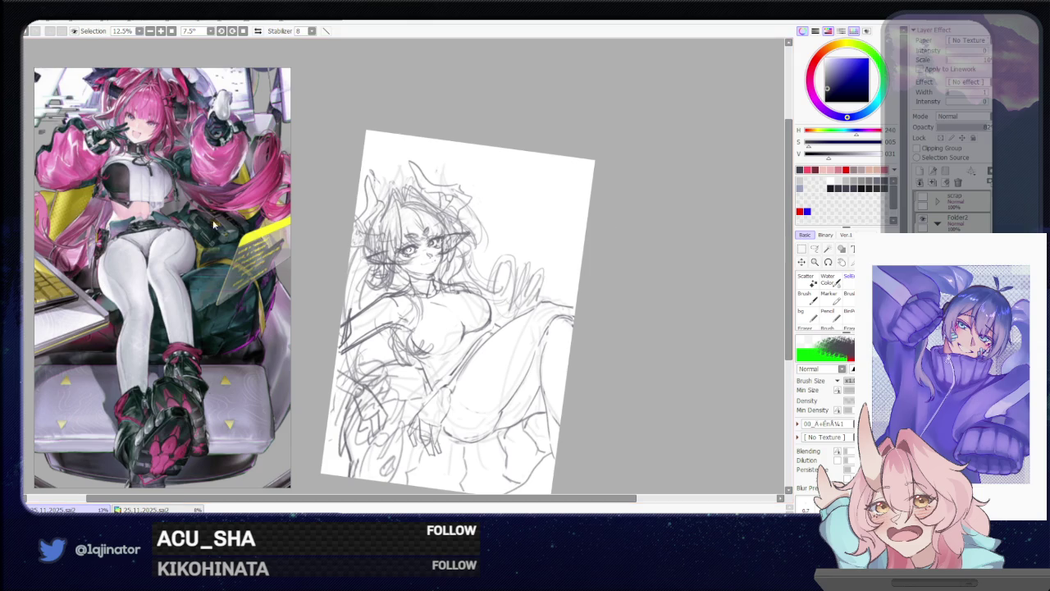
scroll(down, 3)
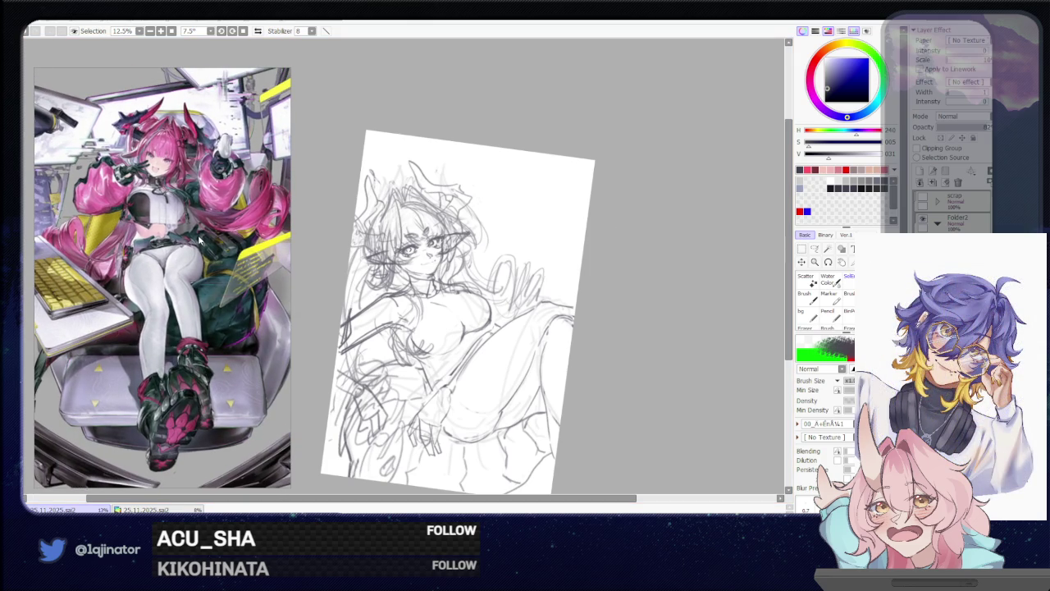
scroll(up, 3)
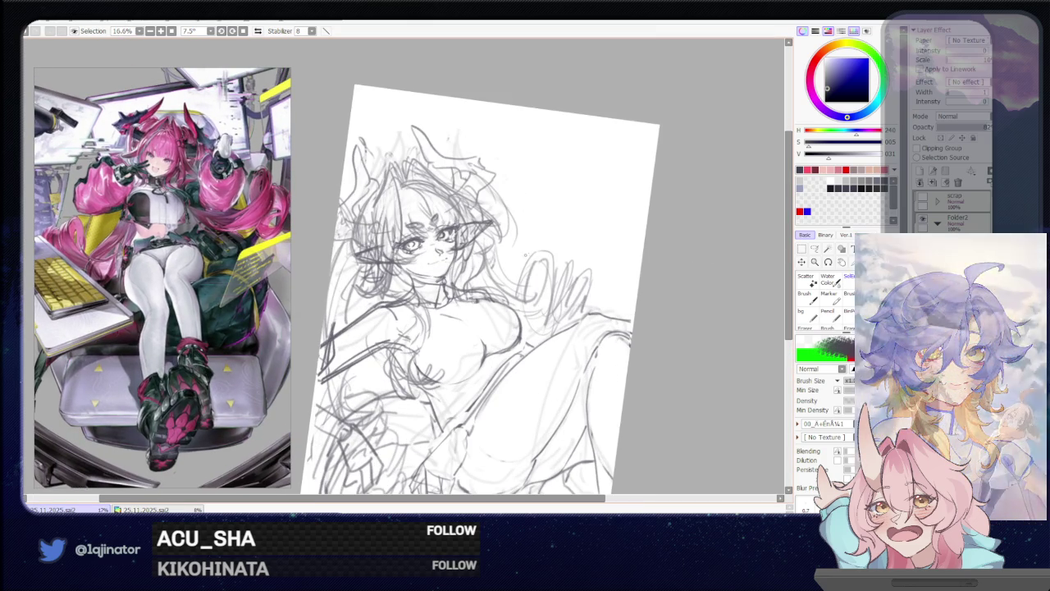
key(e)
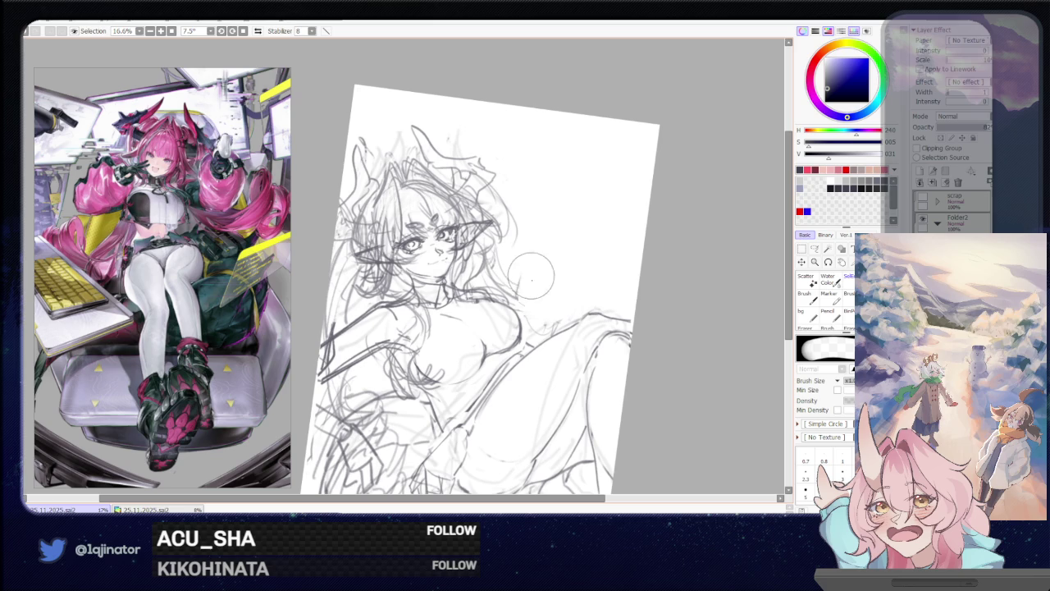
Draw curved hair strands to the right of the face, undoing the unwanted strokes
key(b)
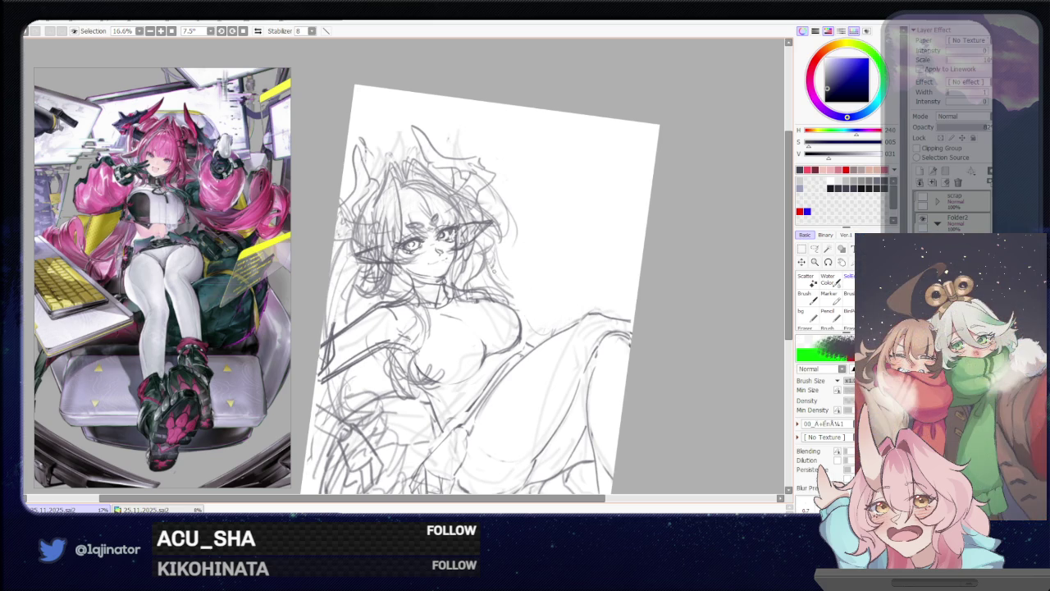
drag(521, 291, 599, 309)
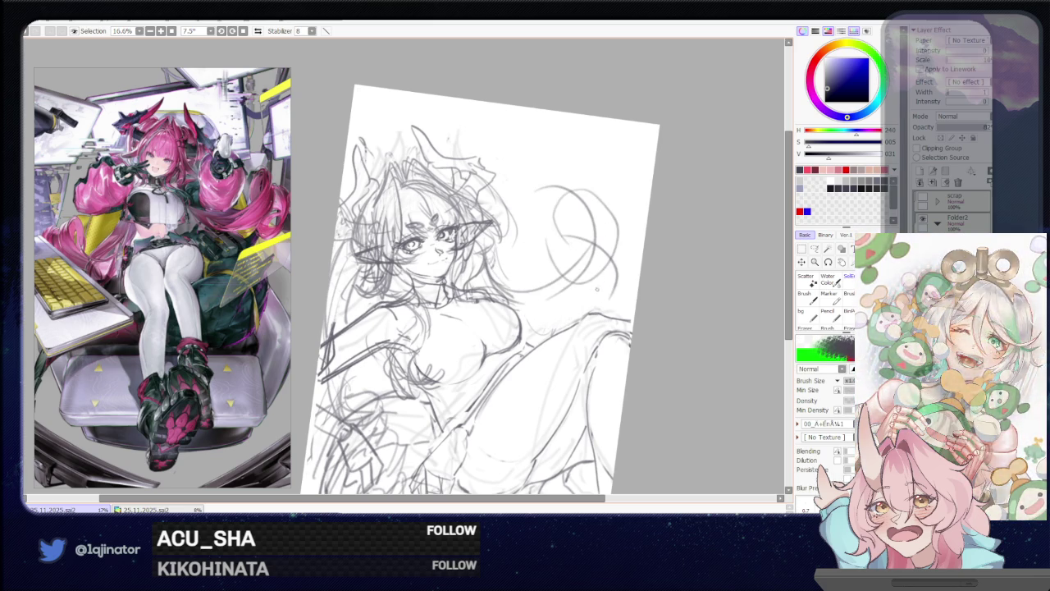
key(ctrl+z)
key(ctrl+z)
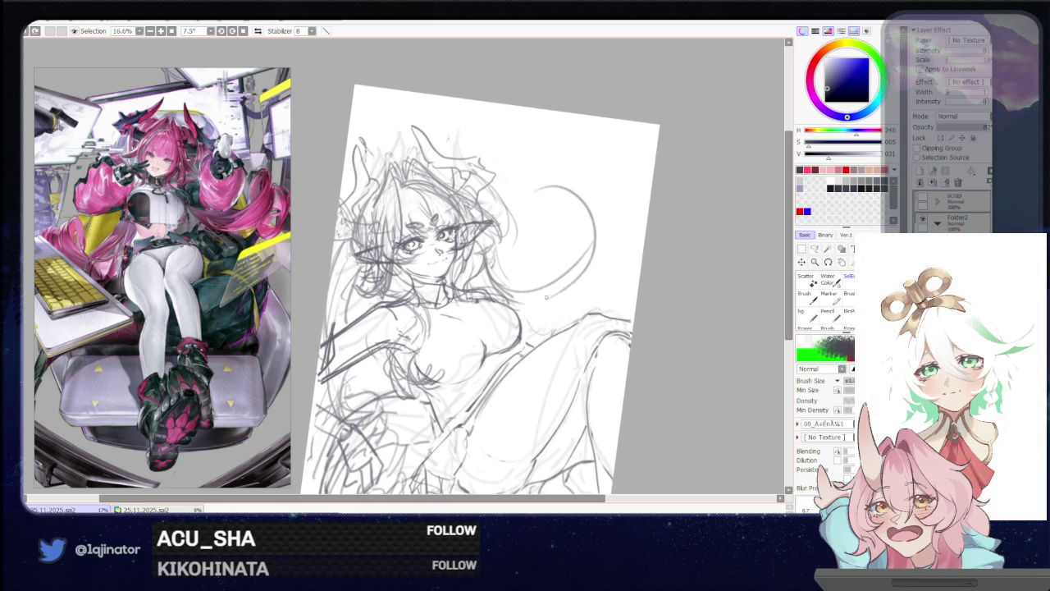
drag(580, 264, 537, 316)
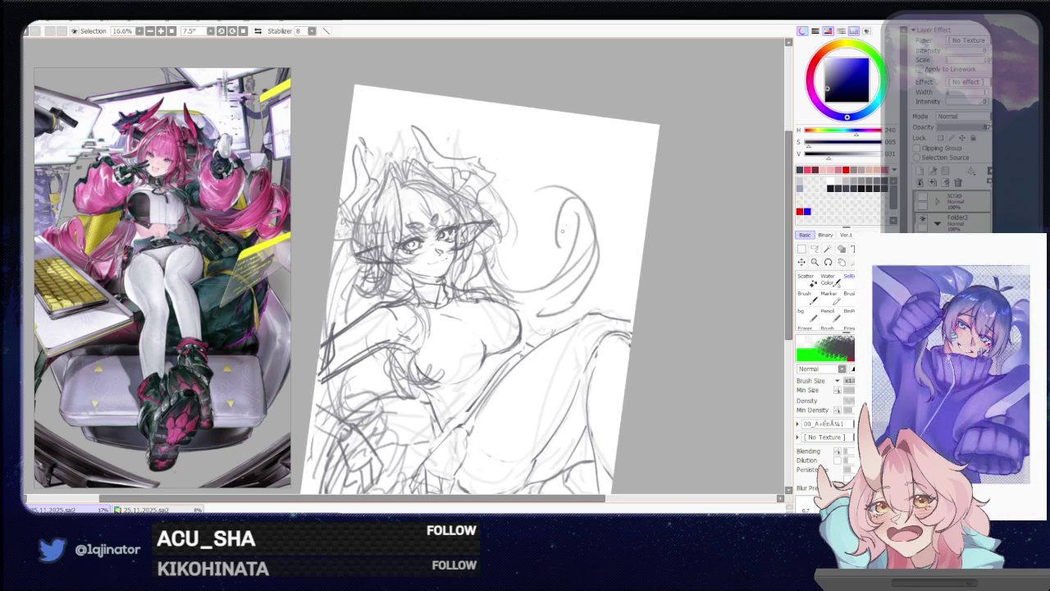
drag(564, 212, 558, 259)
drag(605, 299, 620, 212)
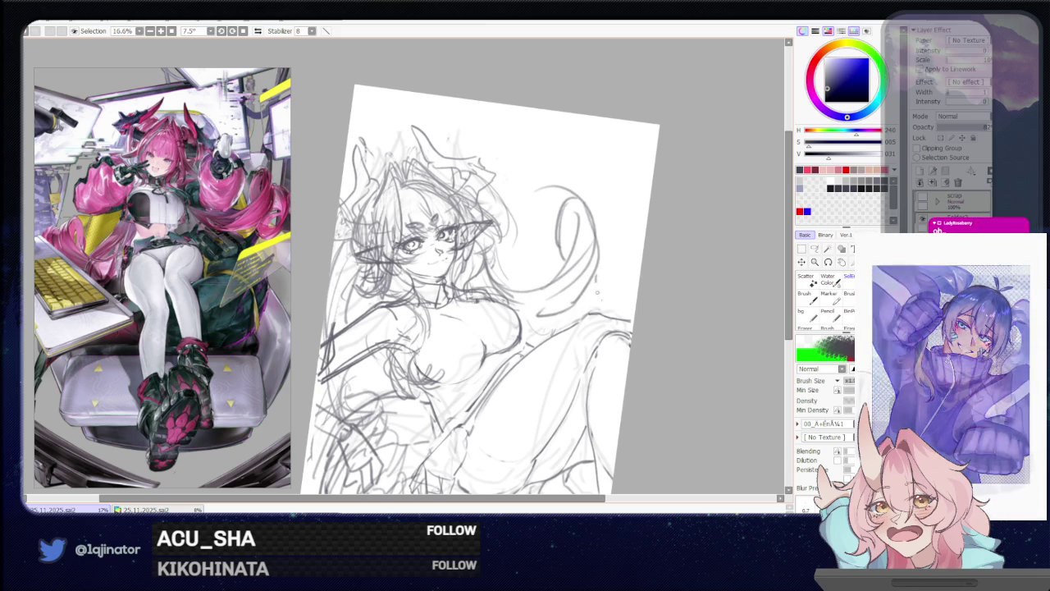
key(ctrl+z)
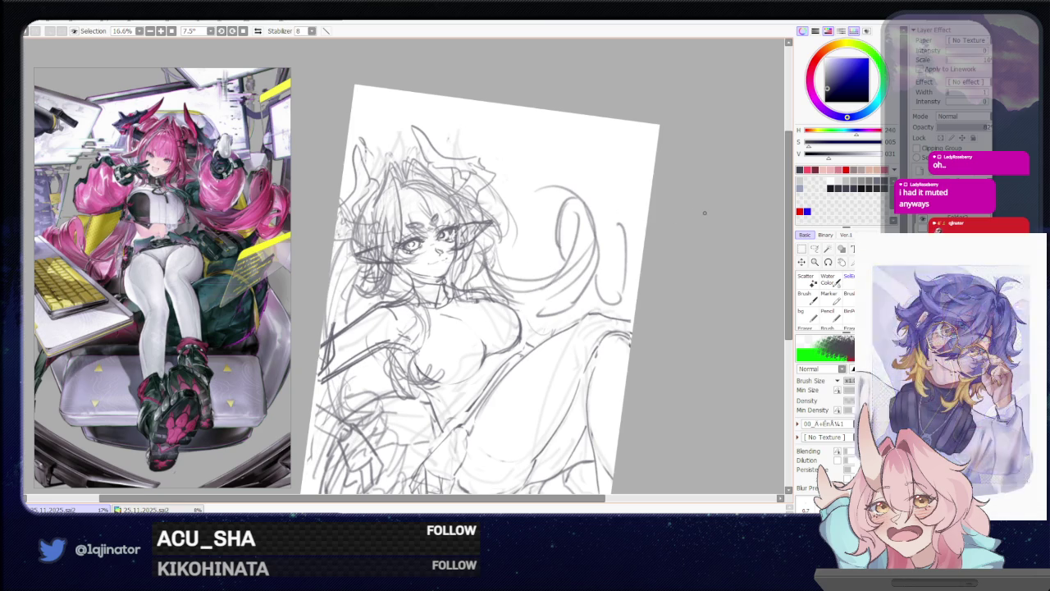
Sketch the small looping hair lock on the right and define its right edge
drag(613, 227, 607, 267)
drag(617, 304, 609, 309)
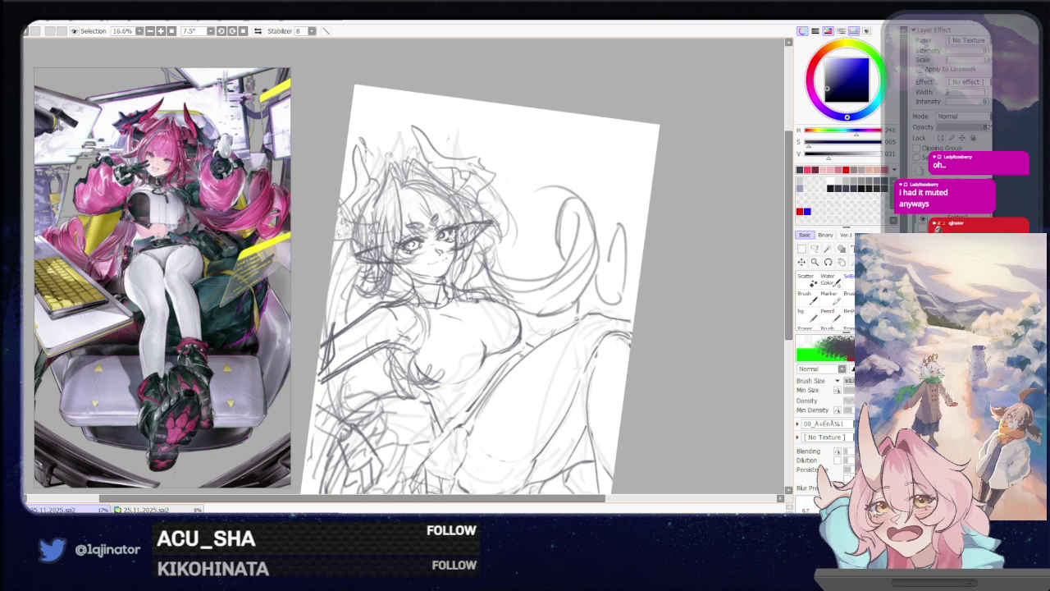
drag(621, 224, 607, 244)
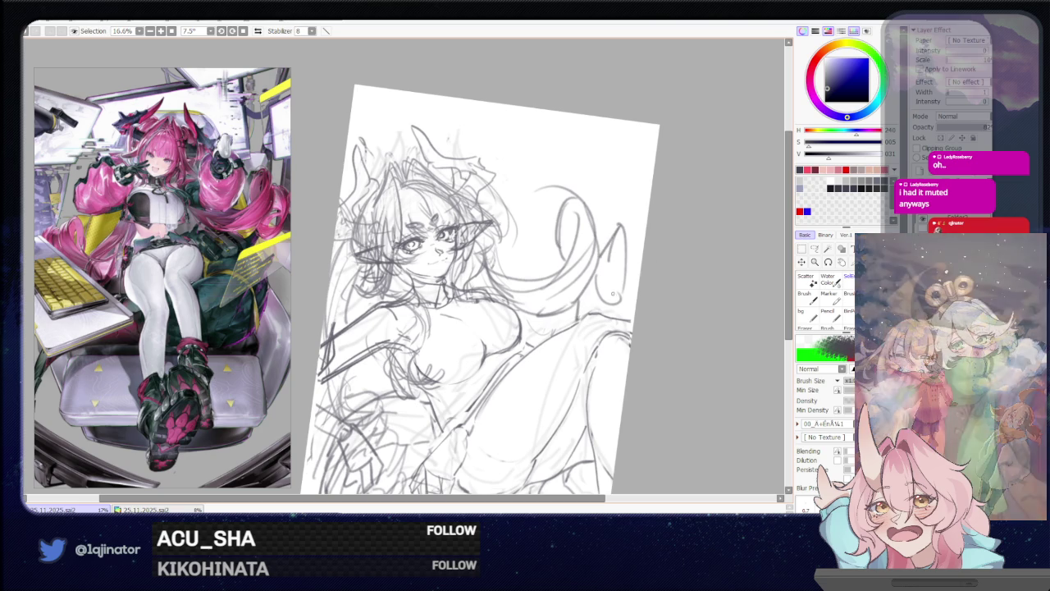
drag(612, 292, 627, 228)
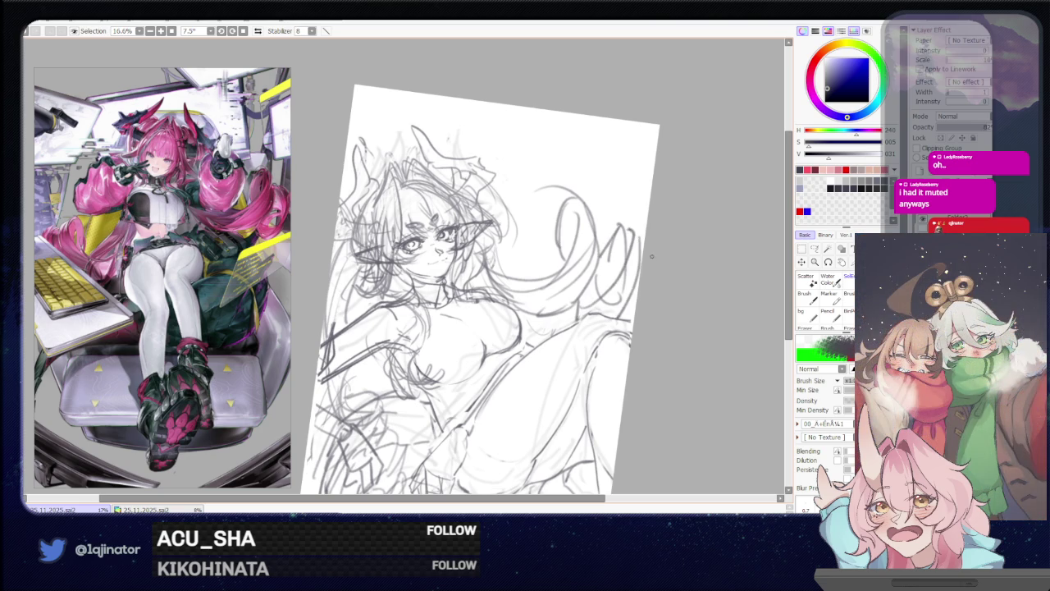
drag(621, 310, 634, 269)
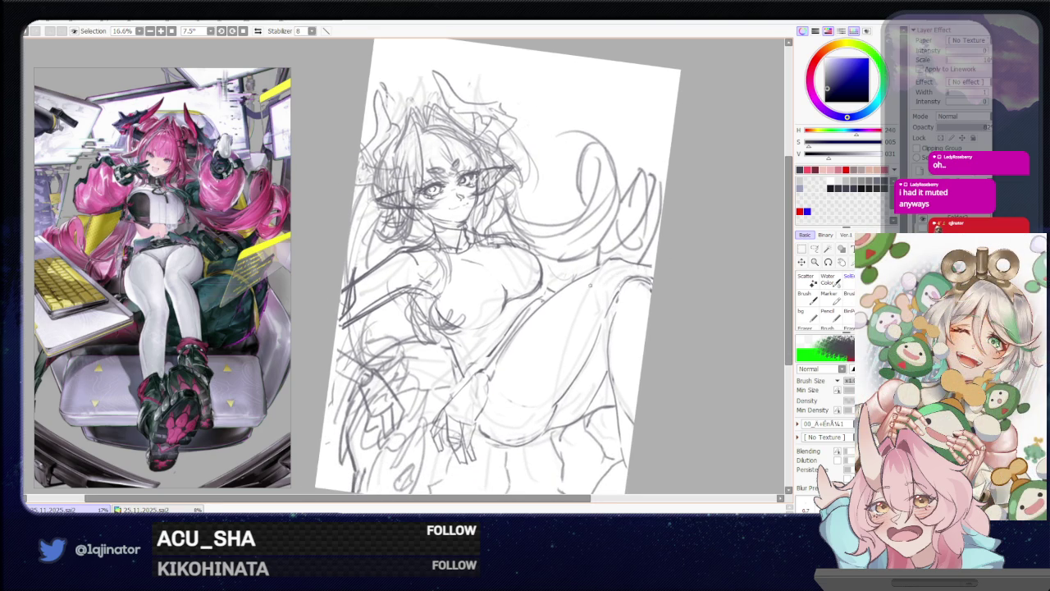
Mirror and tilt the canvas view to check the drawing's balance, then flip it back
key(h)
drag(514, 281, 582, 302)
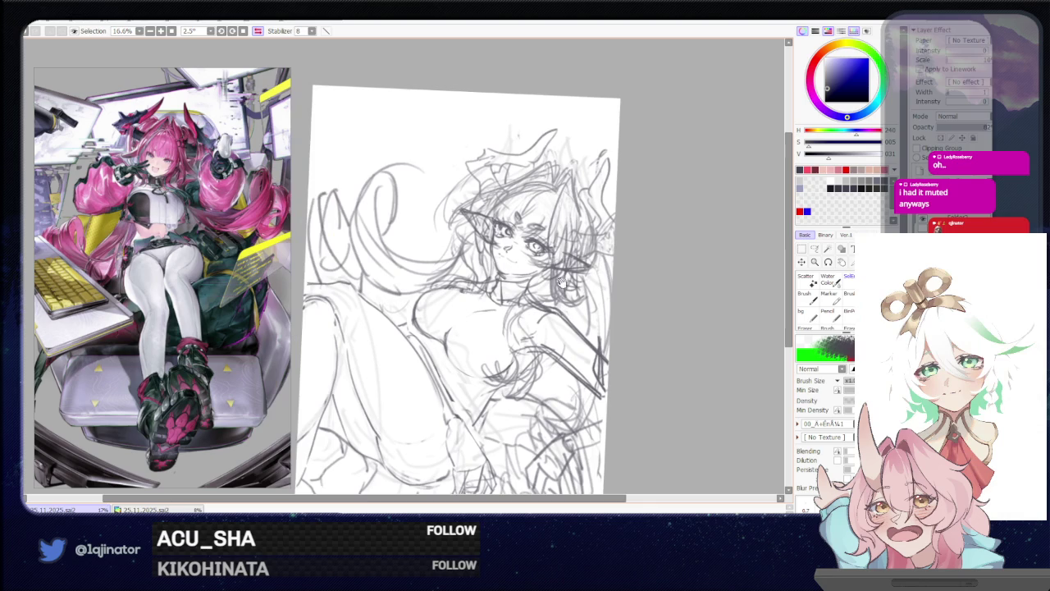
key(h)
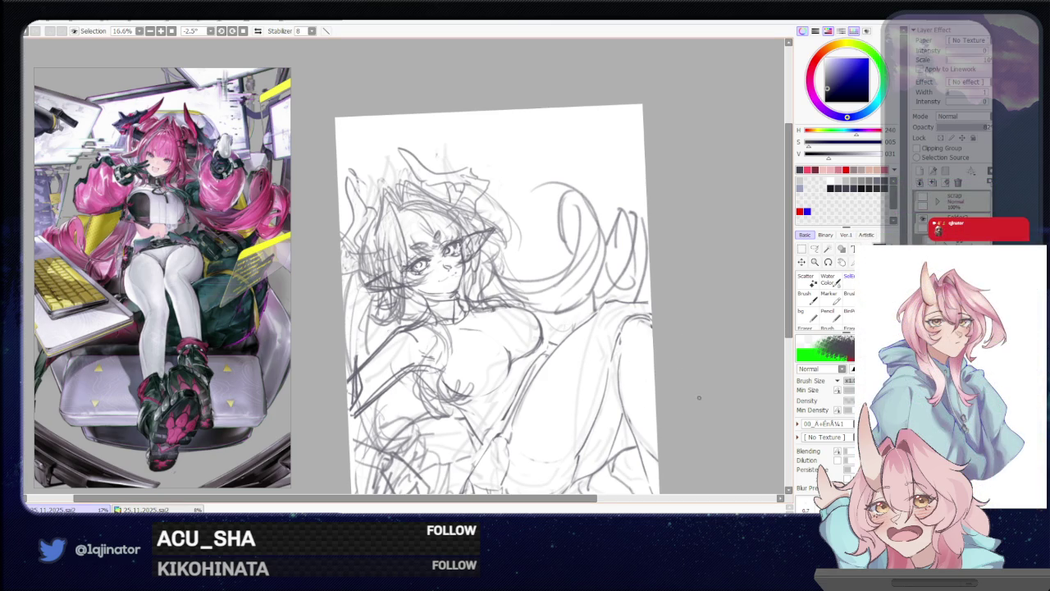
Preview the sketch layer at 65% opacity, restore full opacity, and add a lower-body stroke
drag(699, 398, 691, 333)
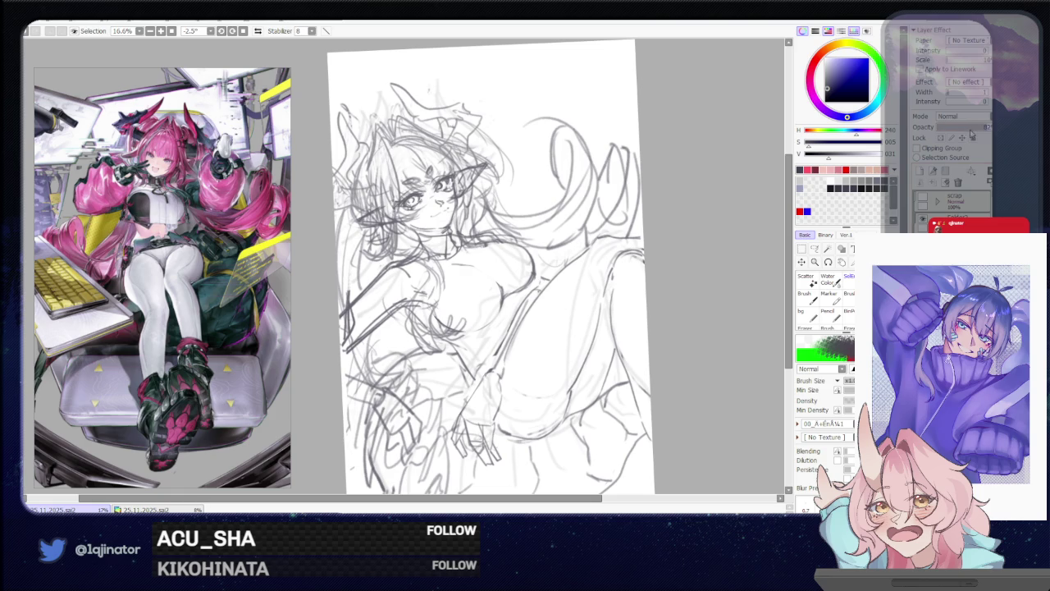
click(973, 129)
click(990, 127)
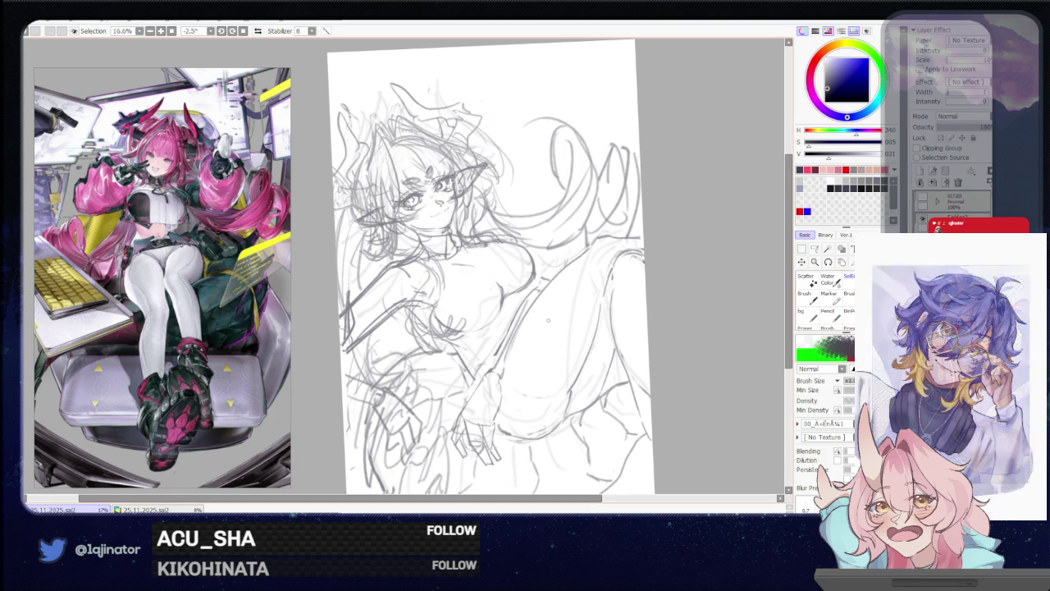
drag(509, 361, 596, 349)
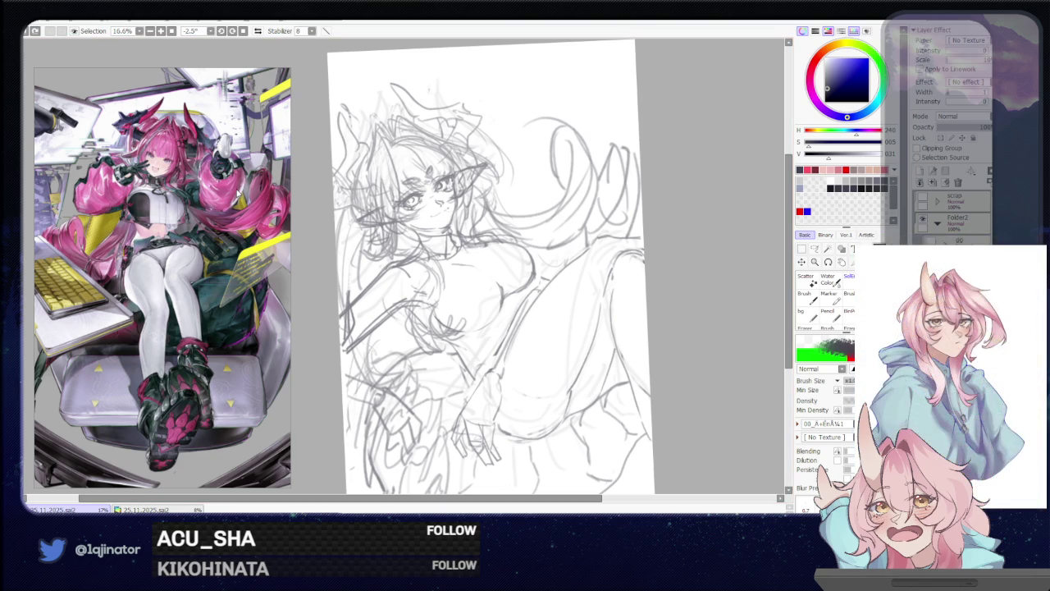
Zoom the reference onto the full-figure character, zoom the canvas to 25%, and lasso the head
double_click(192, 230)
scroll(up, 3)
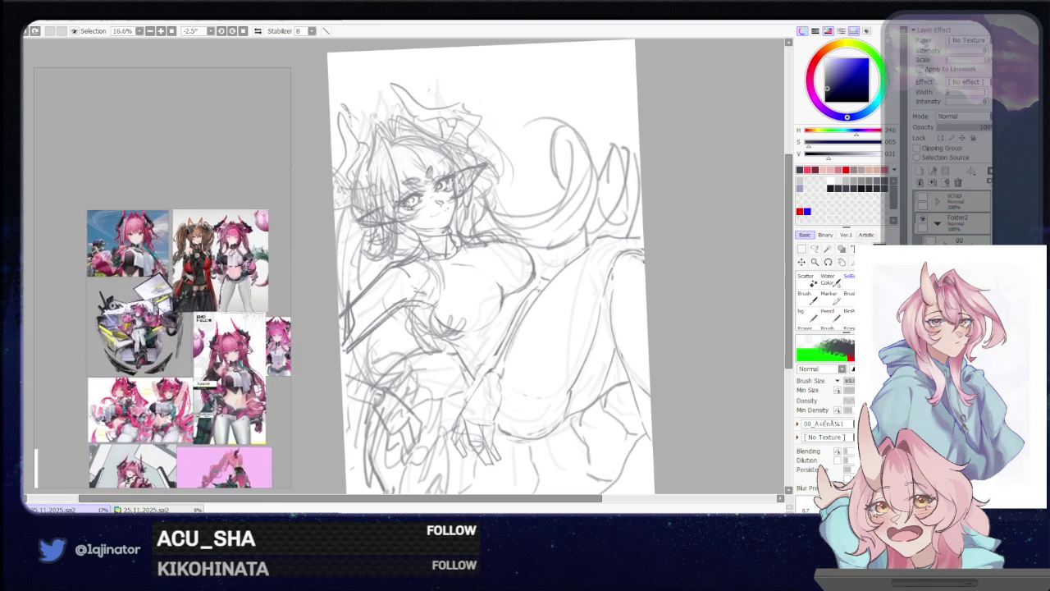
scroll(up, 3)
scroll(up, 3)
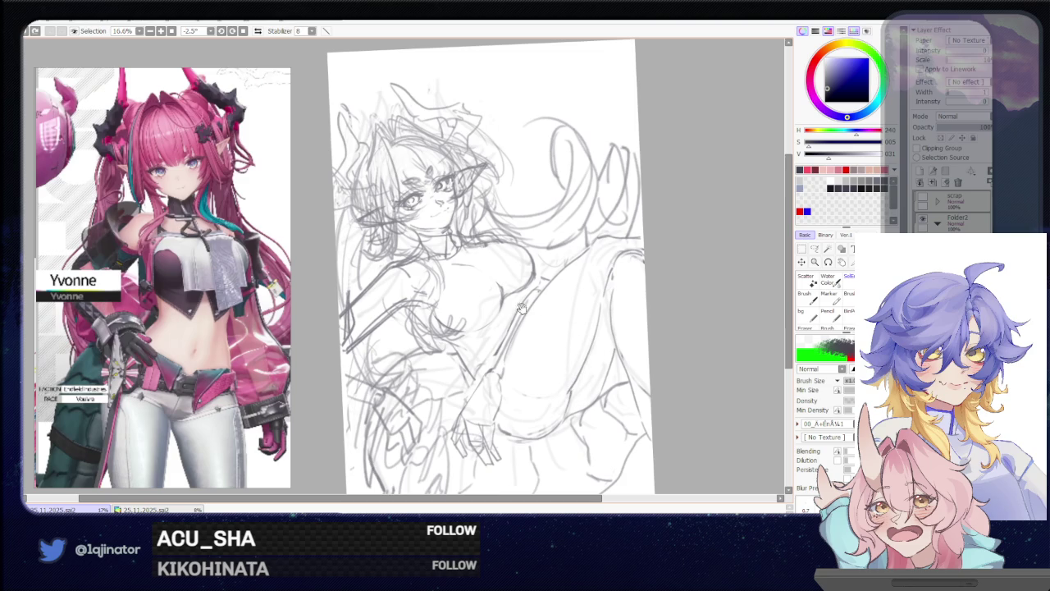
drag(471, 258, 452, 337)
scroll(up, 3)
scroll(up, 3)
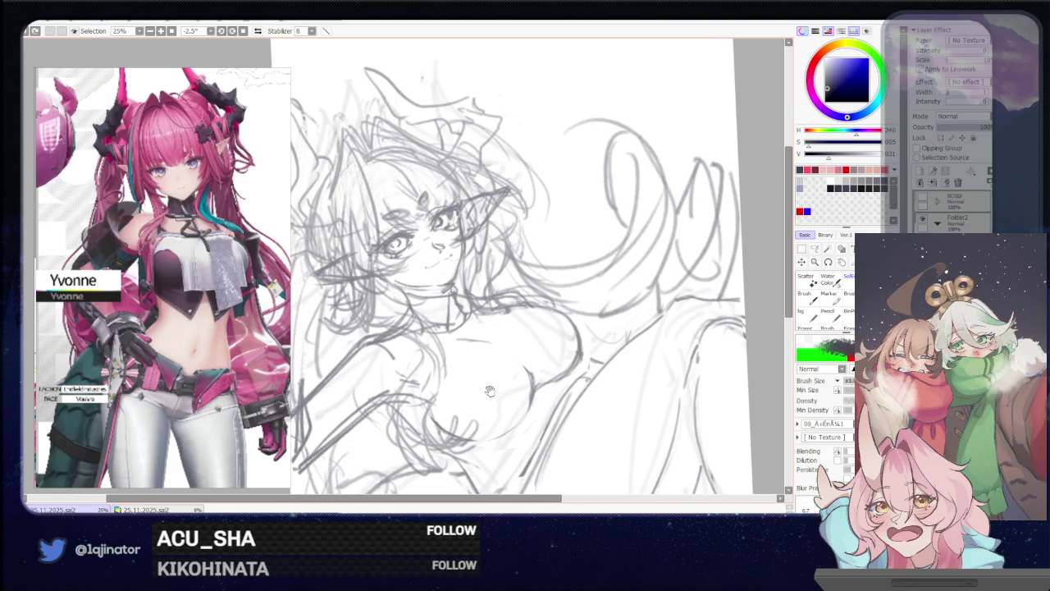
drag(486, 393, 503, 386)
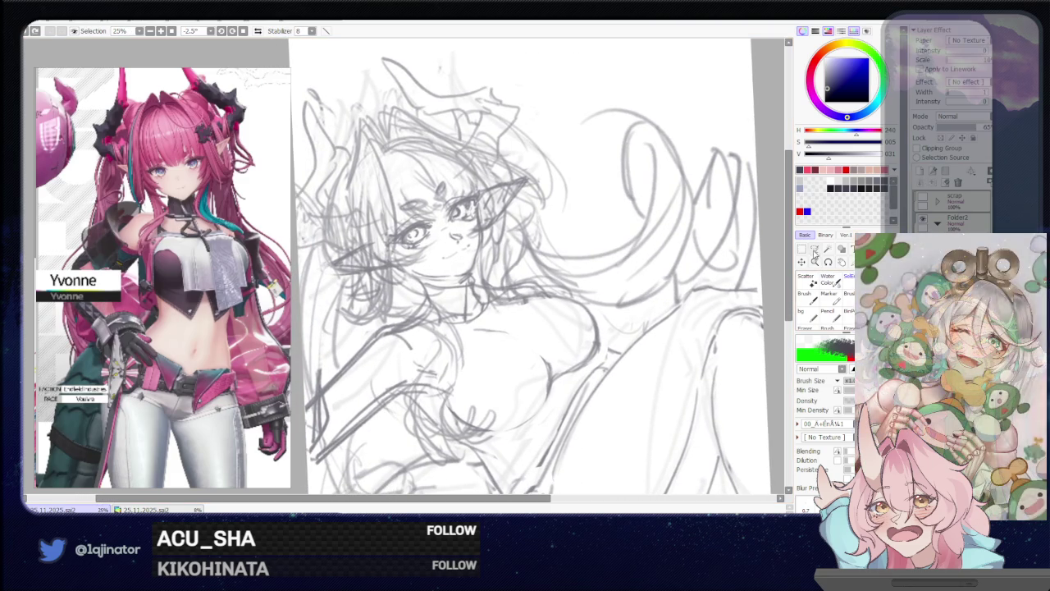
click(814, 249)
drag(543, 224, 624, 156)
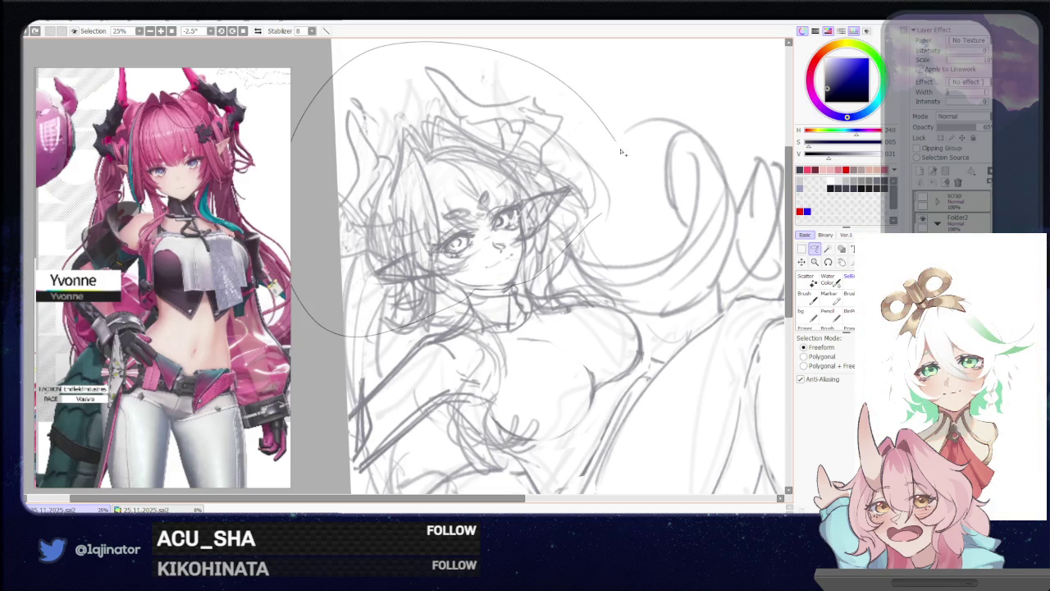
Enlarge and shift the lassoed head with a transform, then return to the pencil
key(ctrl+t)
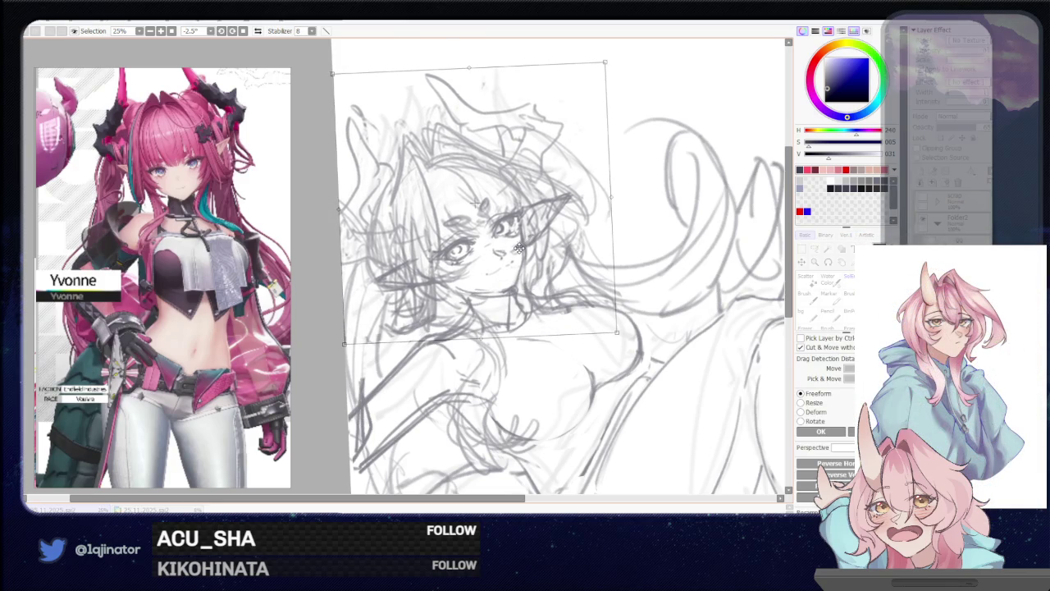
key(Return)
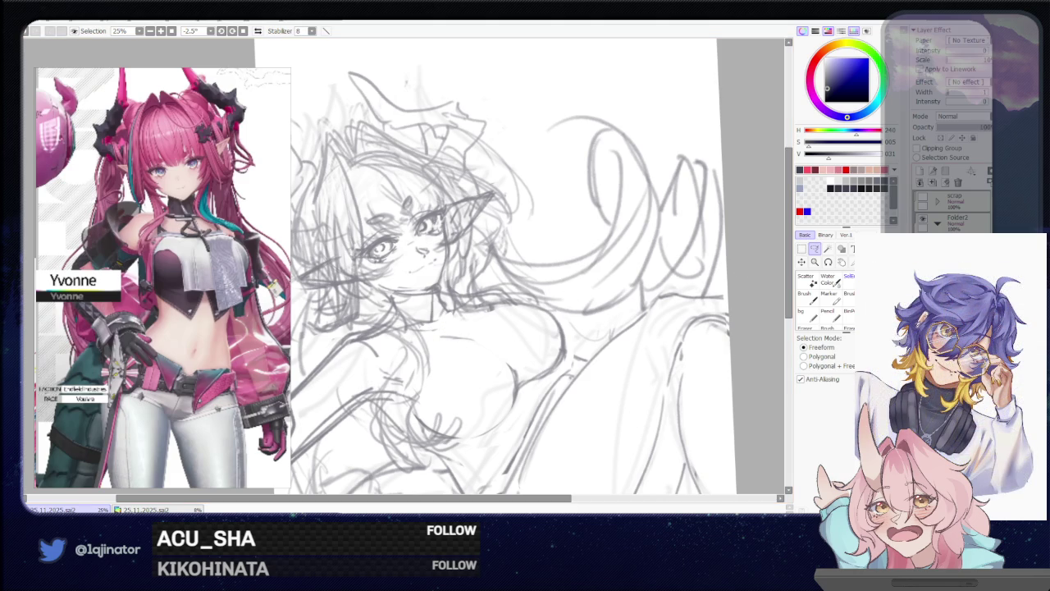
key(b)
drag(509, 361, 551, 409)
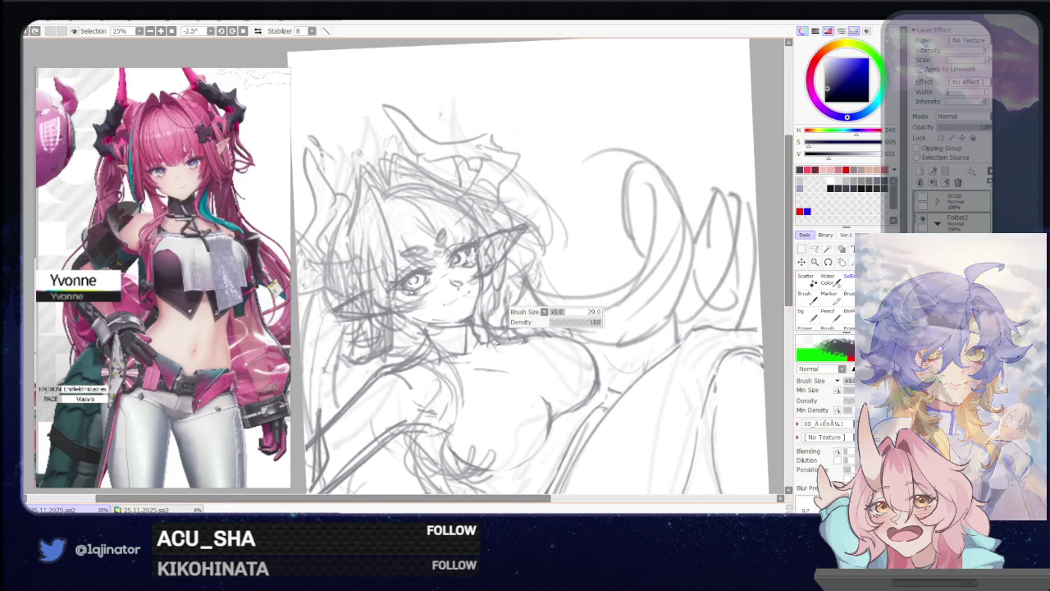
Remove a stray stroke, zoom to the face, and ink a thick dark upper lid on the right eye
drag(494, 340, 624, 384)
key(ctrl+z)
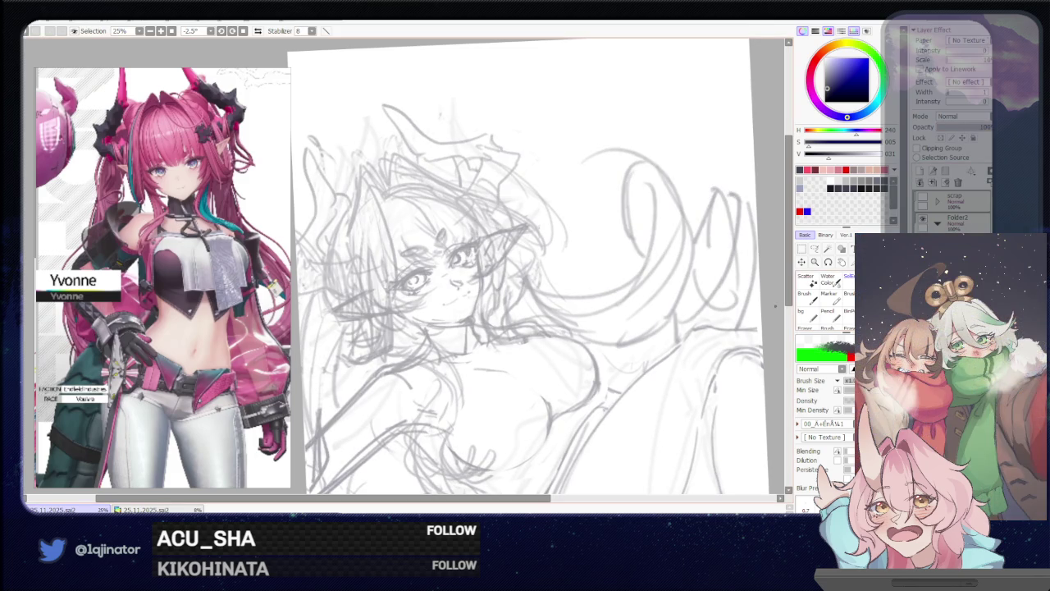
scroll(up, 3)
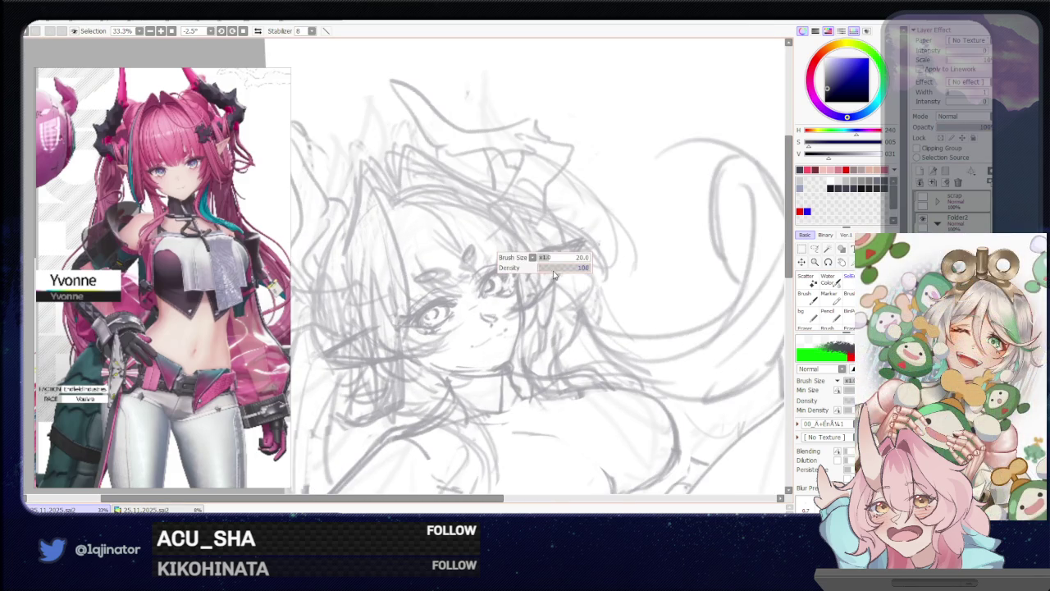
scroll(up, 3)
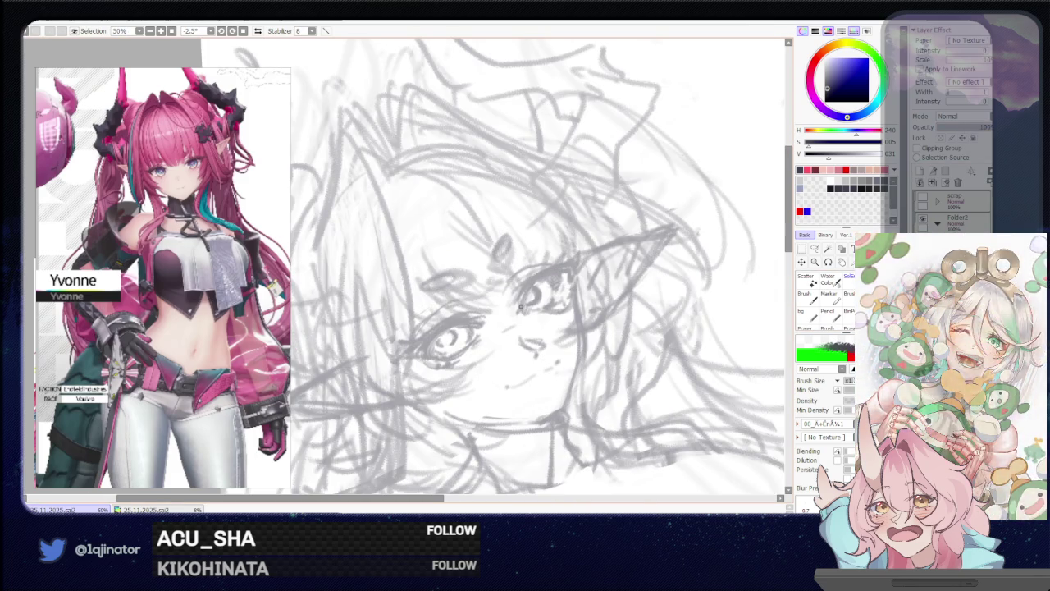
drag(520, 304, 565, 269)
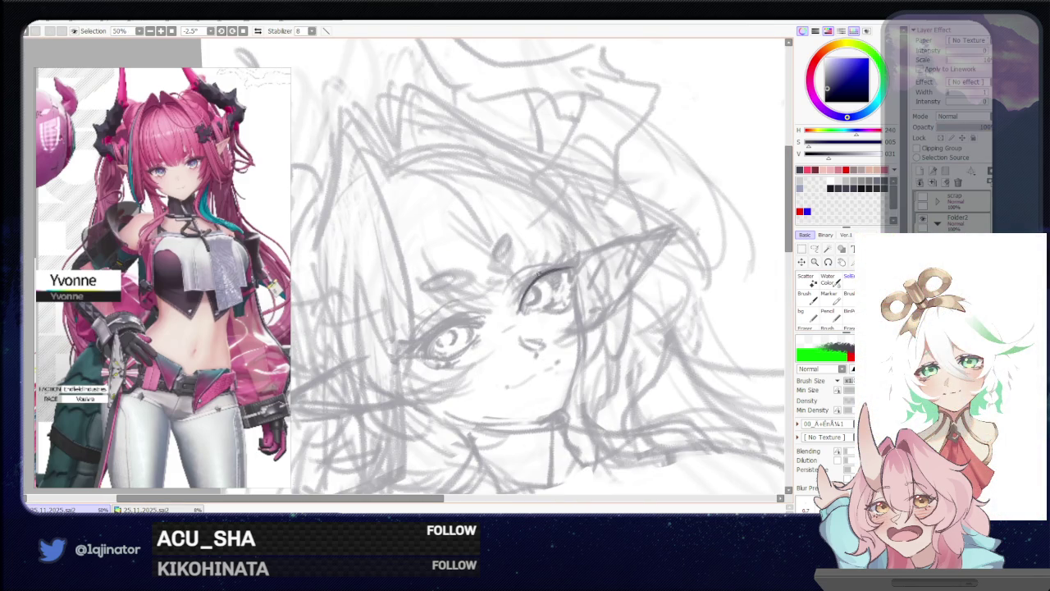
drag(515, 292, 518, 303)
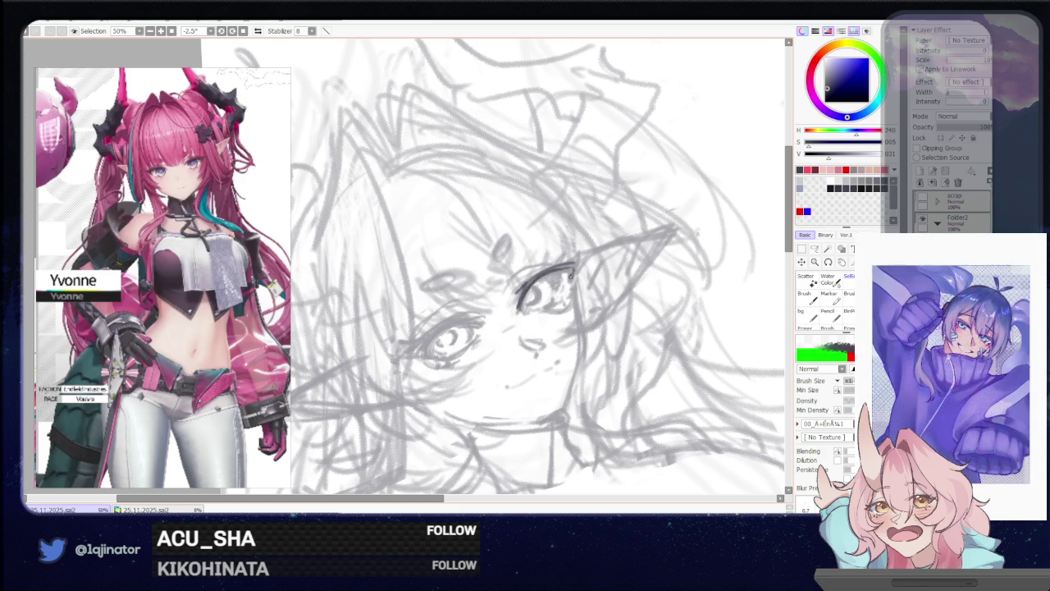
Add lashes and a lower lid mark to the right eye, undoing the last lash
drag(563, 264, 578, 254)
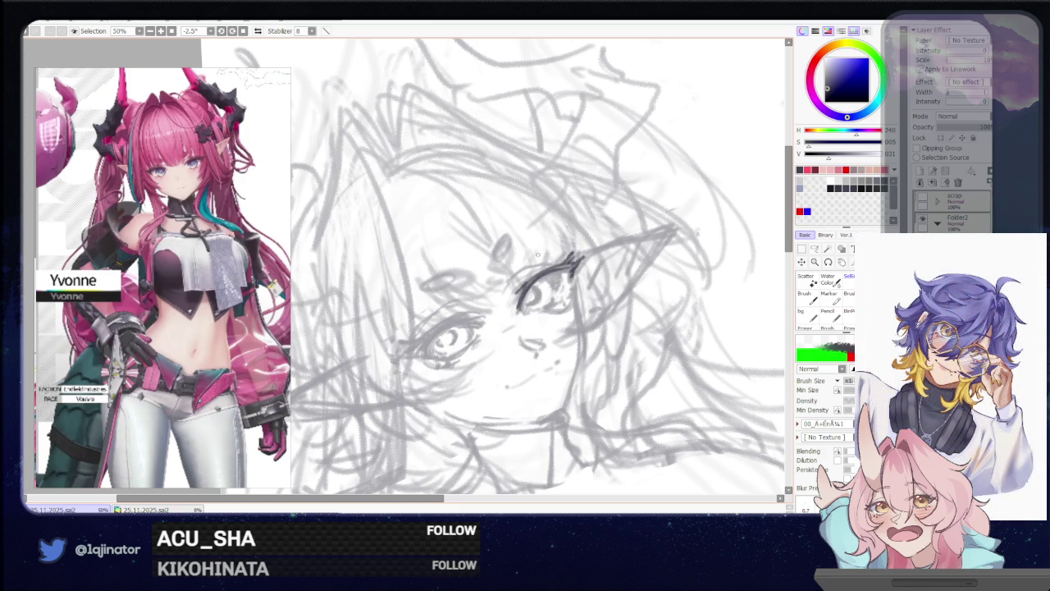
drag(542, 271, 520, 275)
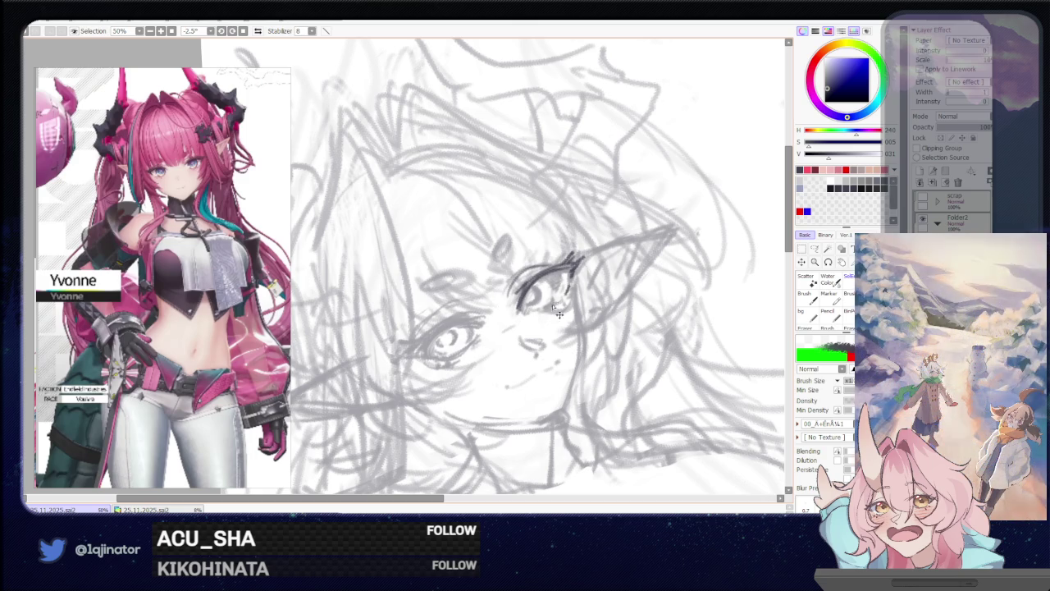
drag(541, 310, 559, 304)
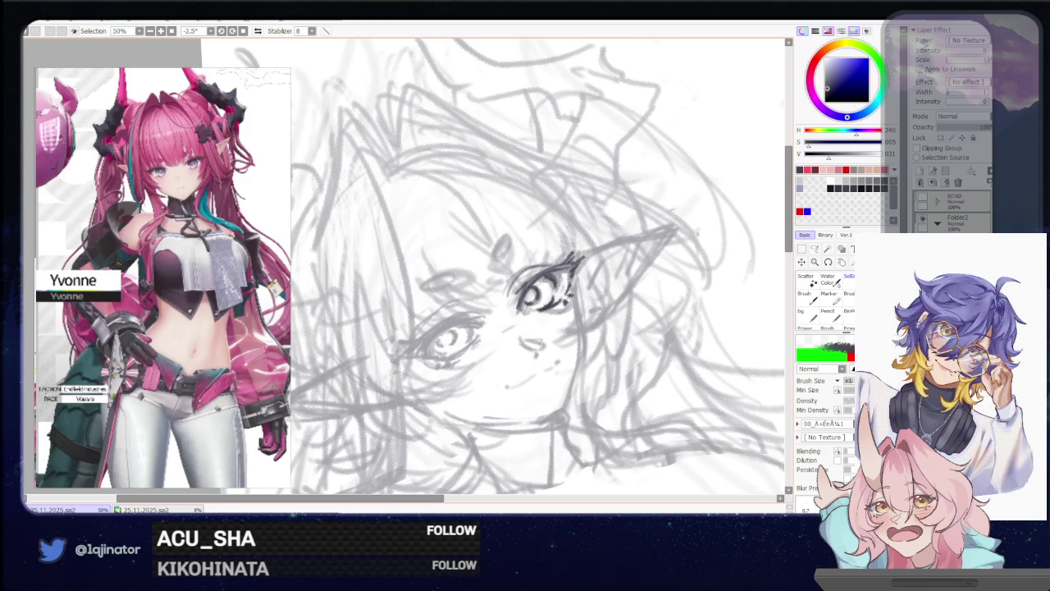
scroll(up, 3)
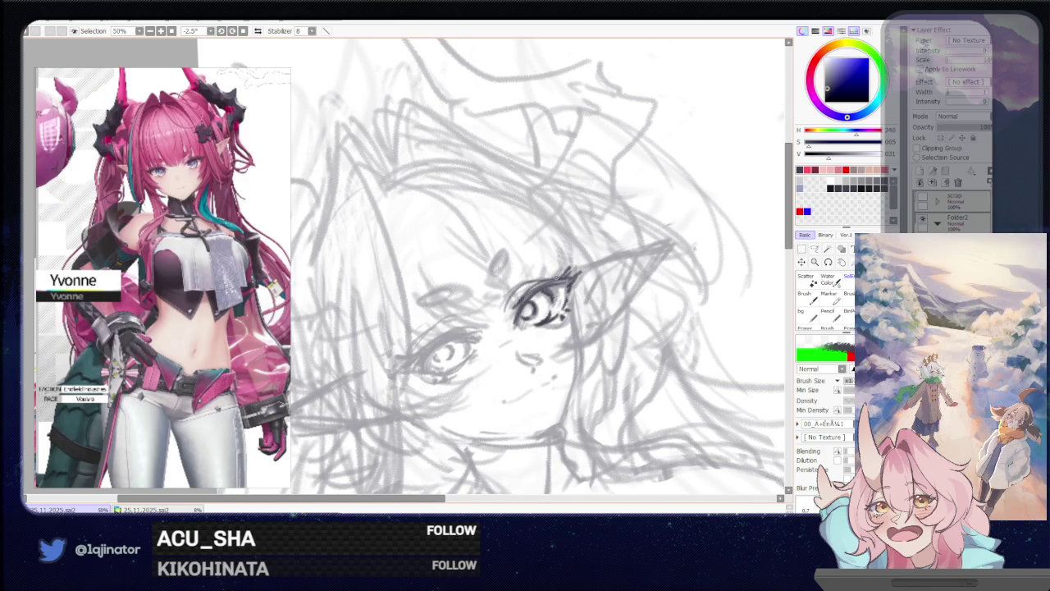
drag(474, 320, 514, 293)
key(ctrl+z)
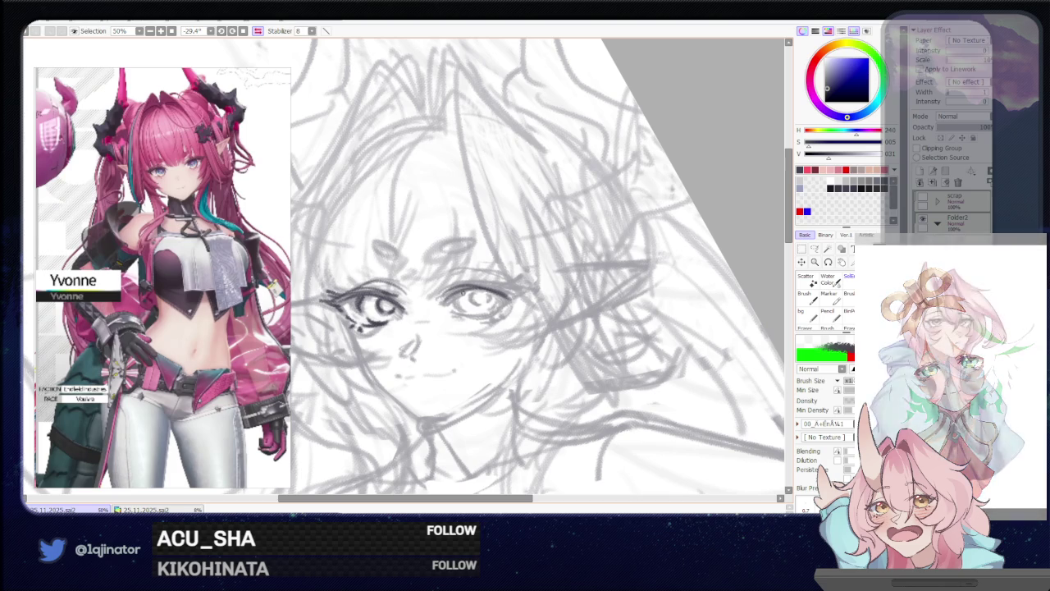
Redraw the left eye's lash, add its lower lid line, and rotate the view upright
drag(450, 297, 516, 293)
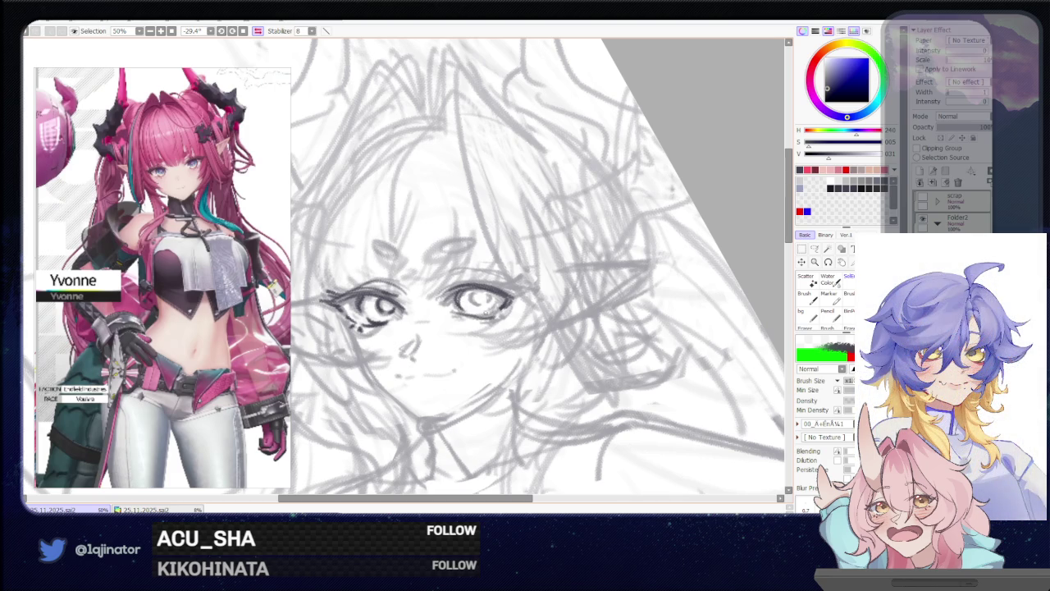
drag(458, 318, 492, 317)
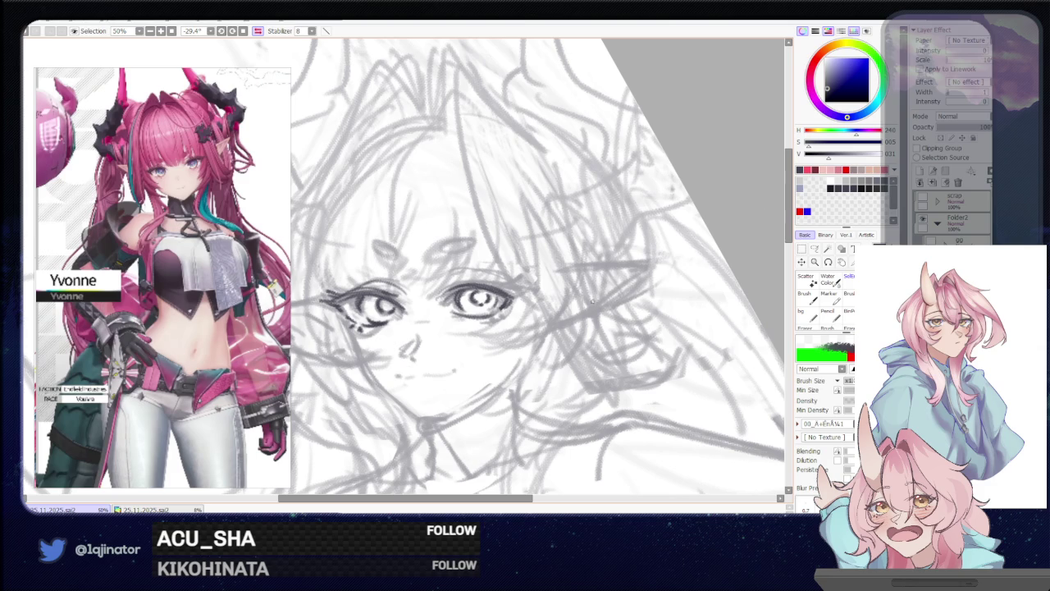
drag(533, 271, 553, 291)
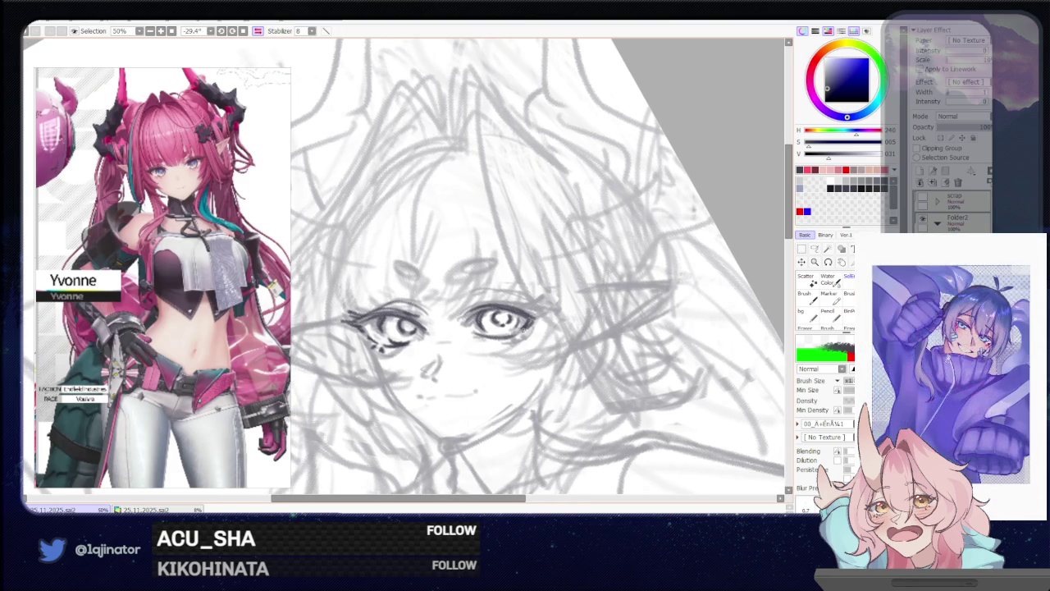
key(e)
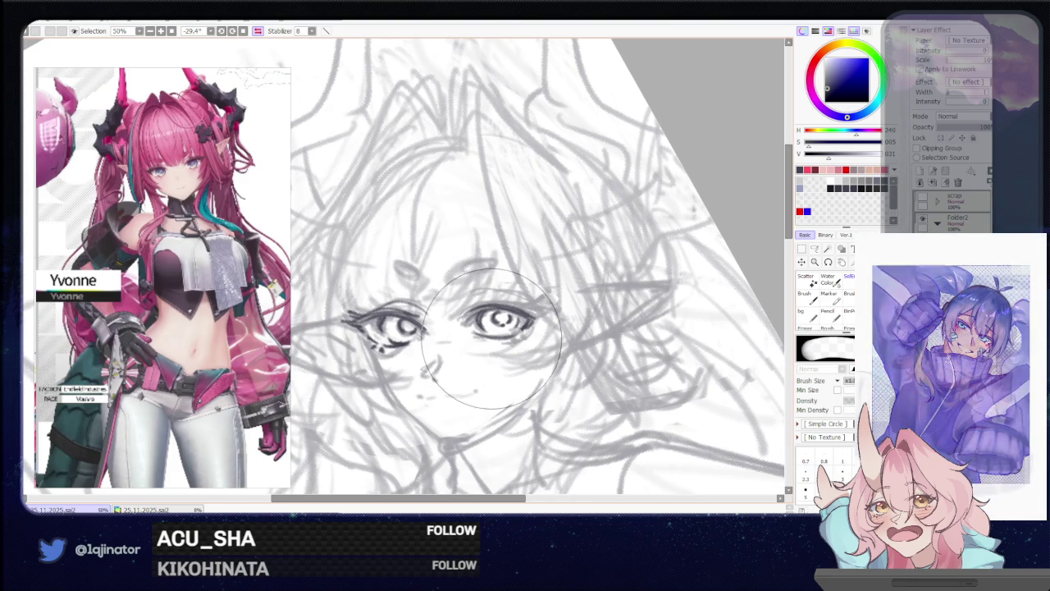
key(b)
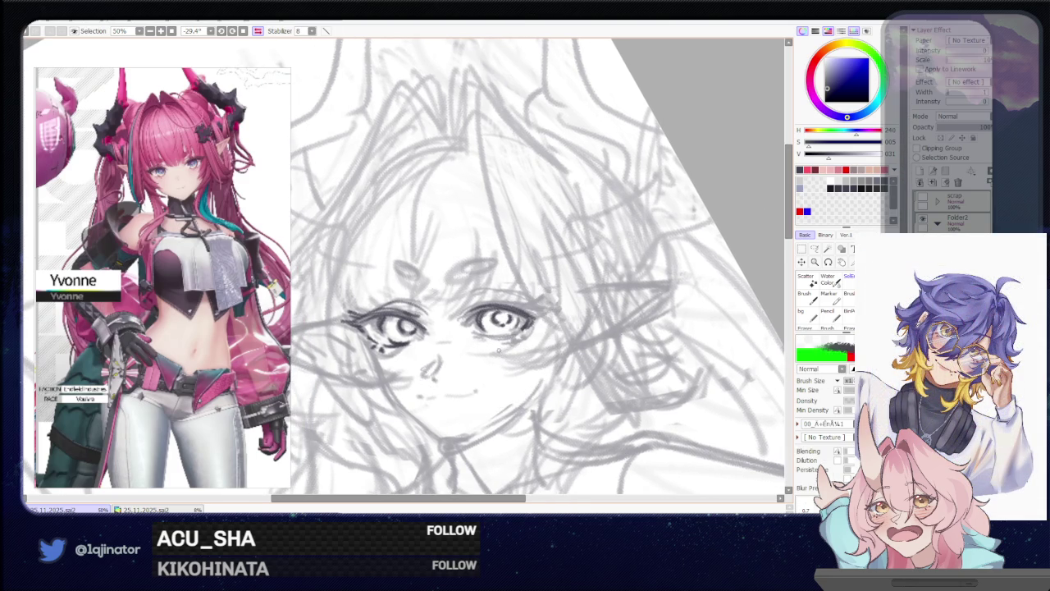
drag(492, 246, 440, 350)
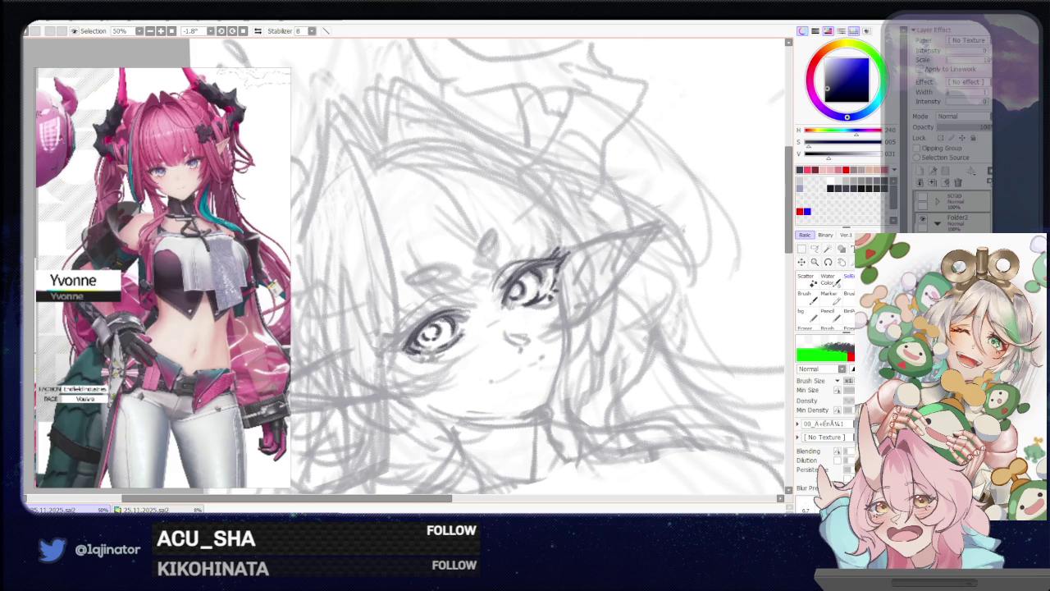
Add an outer-corner lash and under-eye stroke to the left eye, trying a small nose stroke
drag(408, 336, 396, 345)
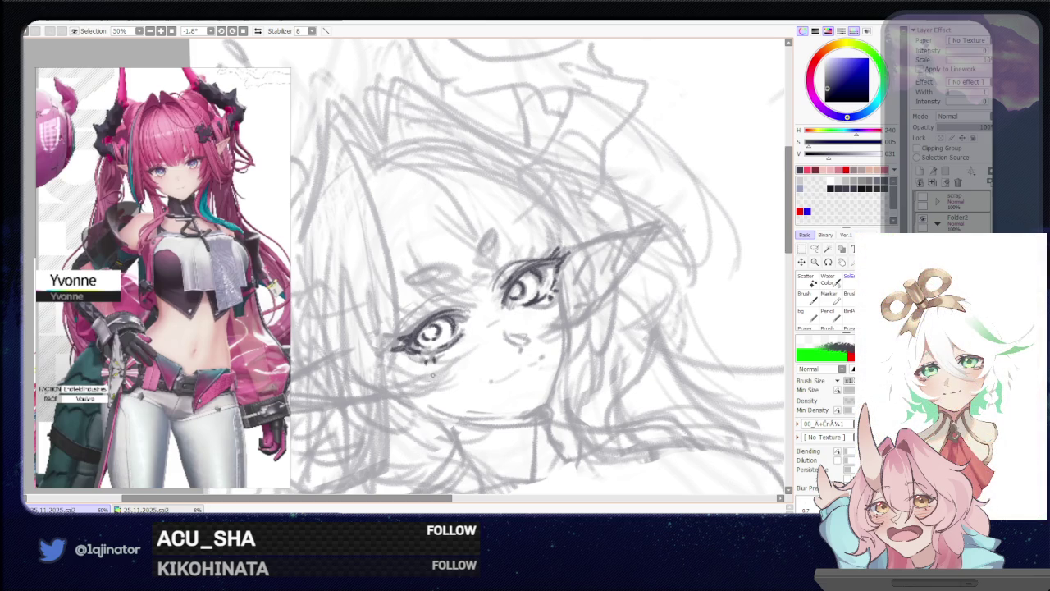
drag(413, 357, 443, 362)
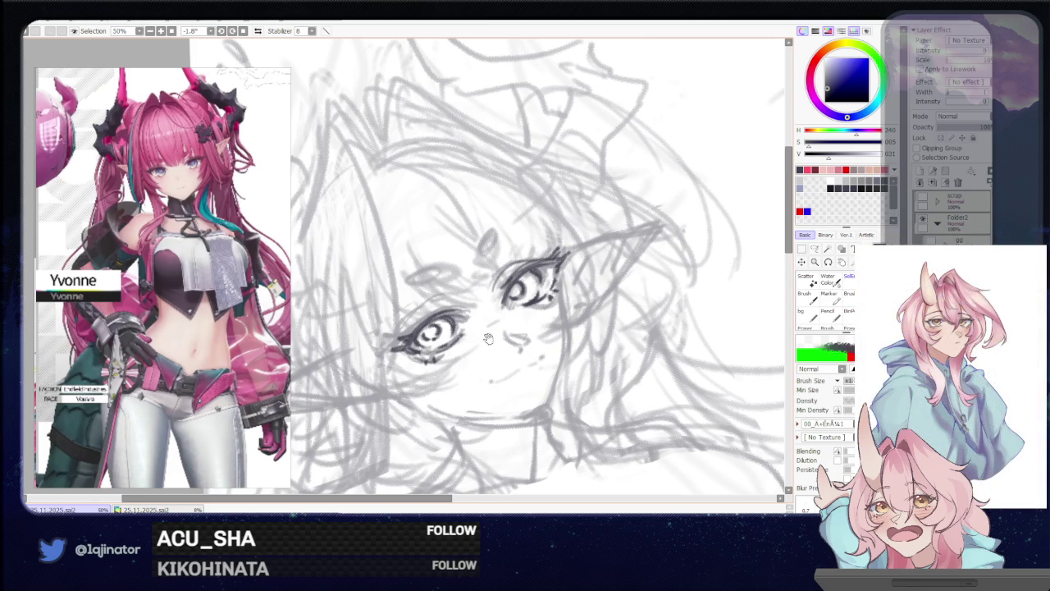
drag(480, 332, 463, 349)
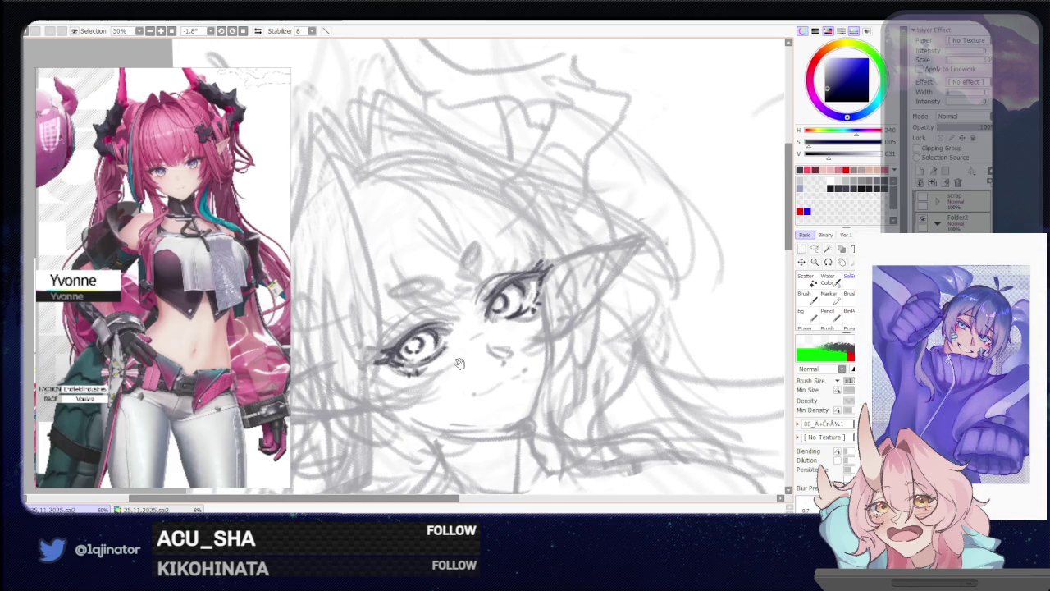
drag(461, 389, 504, 329)
key(ctrl+z)
drag(482, 326, 507, 323)
key(ctrl+z)
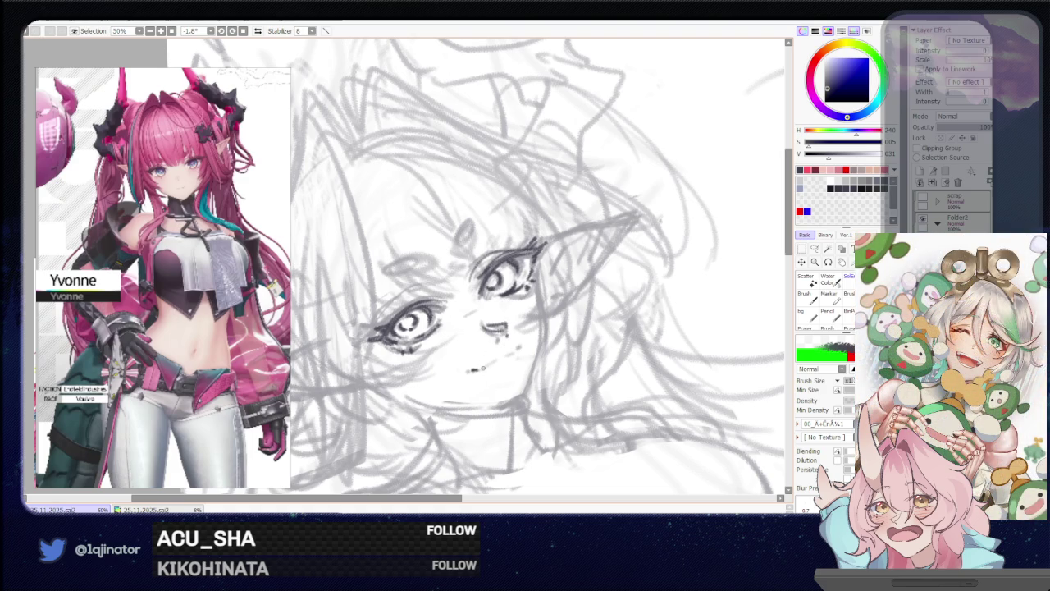
Dot a small mark and draw the curved mouth line below the nose
drag(538, 337, 504, 303)
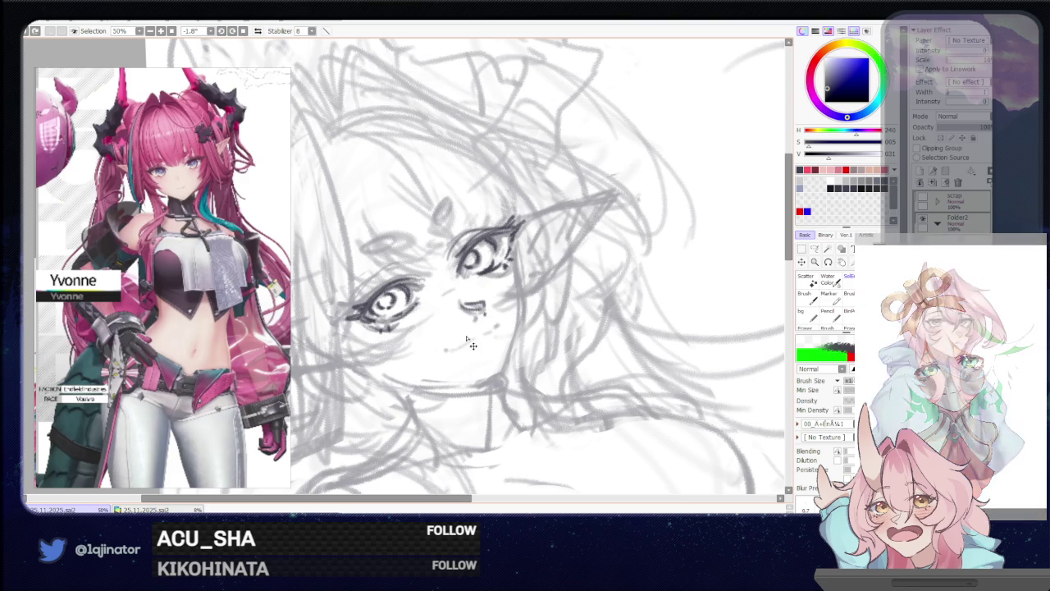
click(446, 350)
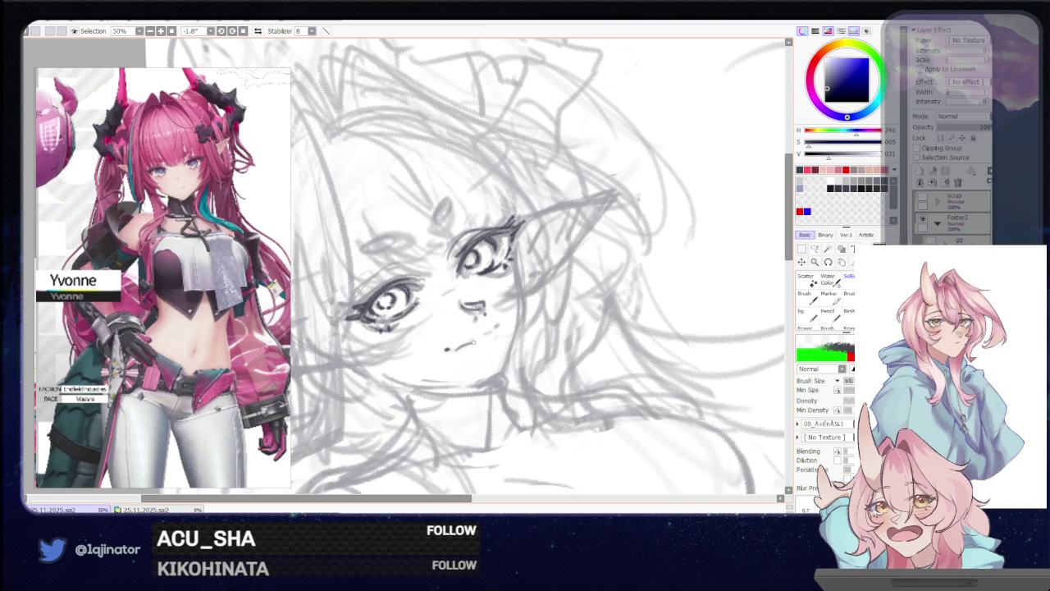
drag(457, 348, 489, 335)
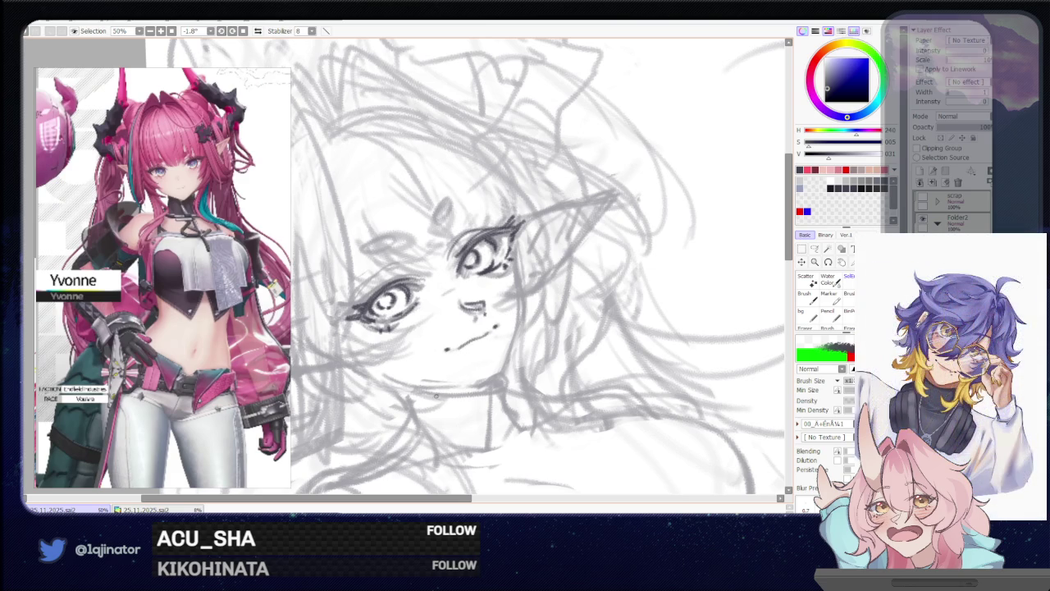
drag(476, 346, 510, 407)
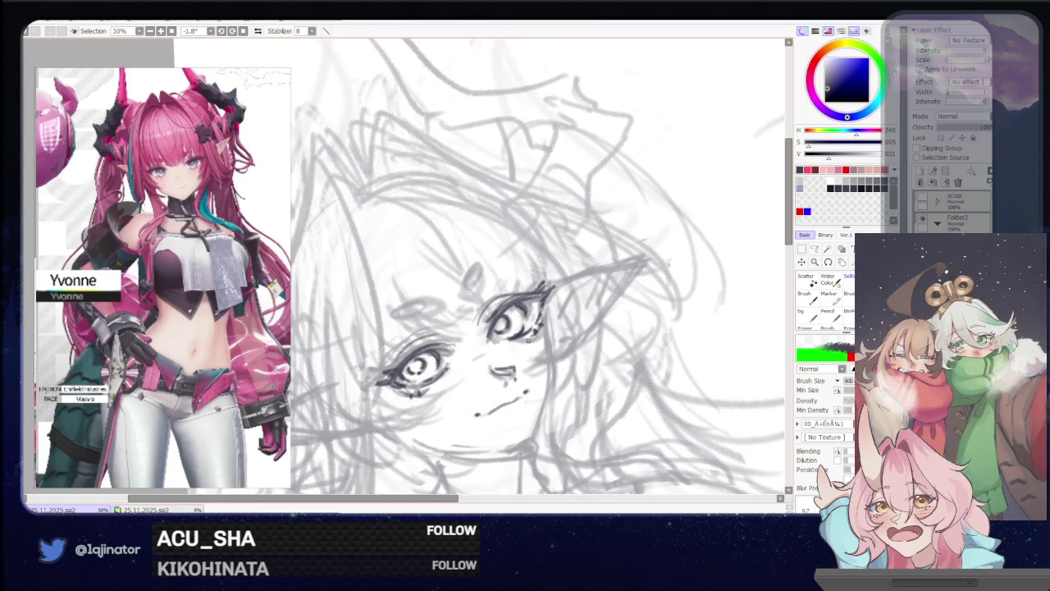
Draw a small oval gem on the middle of the forehead
scroll(up, 3)
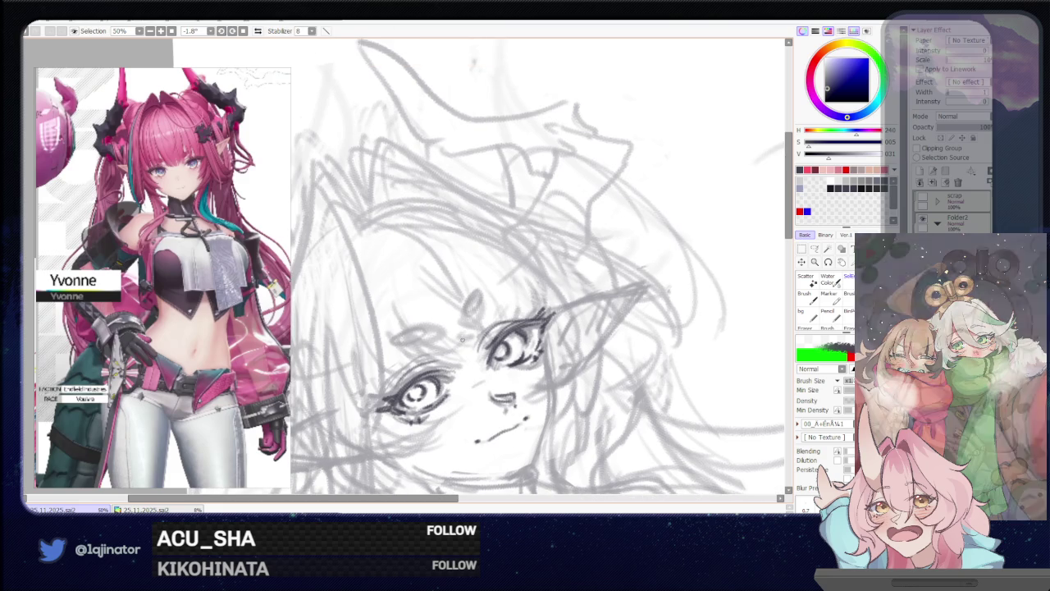
drag(475, 298, 484, 317)
key(ctrl+z)
key(ctrl+z)
key(ctrl+y)
key(ctrl+y)
Draw a second small oval gem beside the first on the forehead
drag(425, 333, 437, 337)
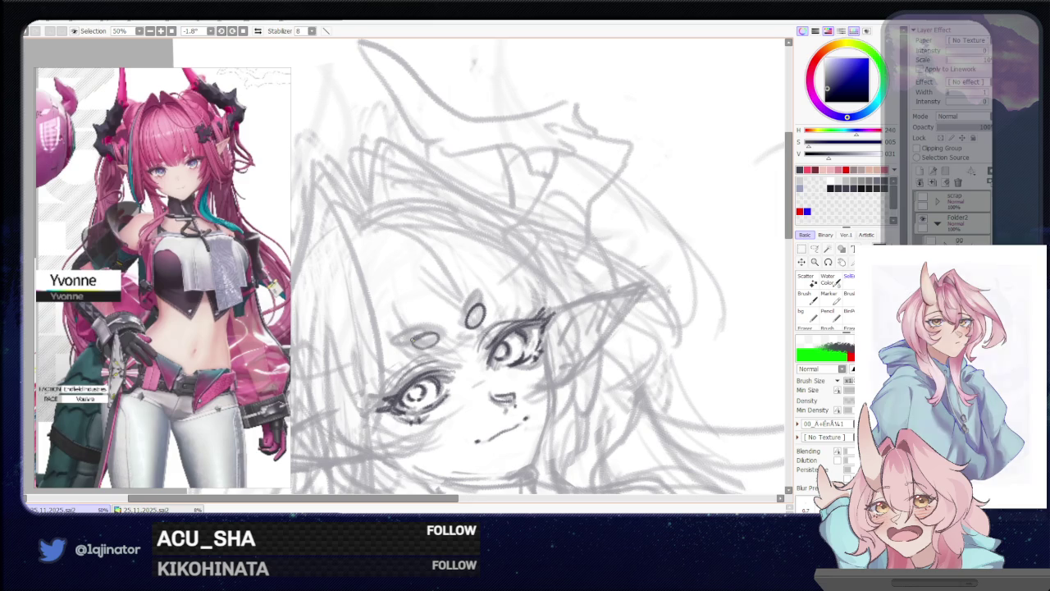
drag(534, 344, 543, 328)
drag(560, 392, 498, 345)
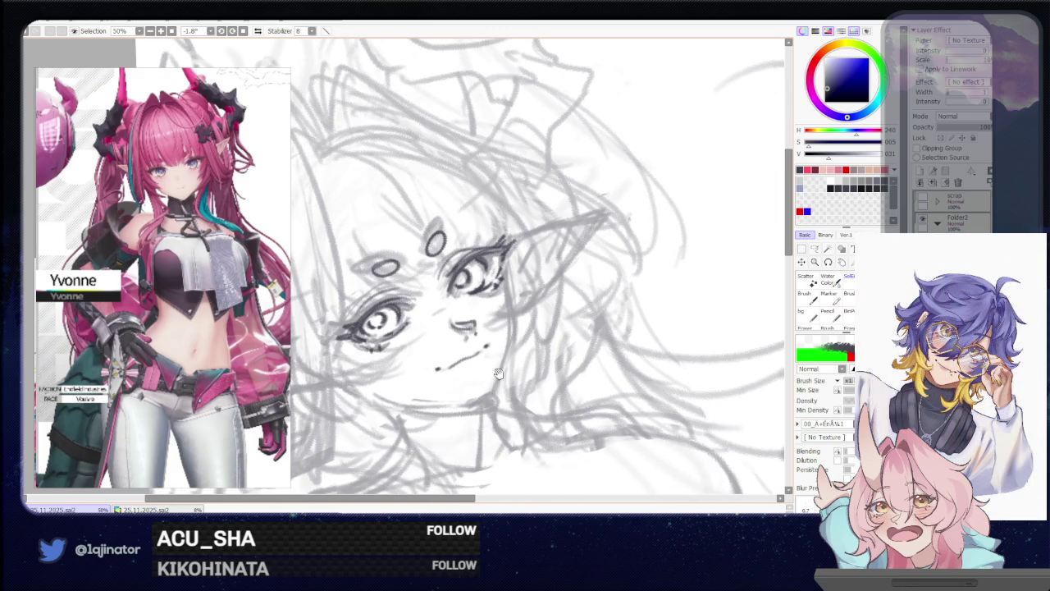
drag(511, 290, 492, 341)
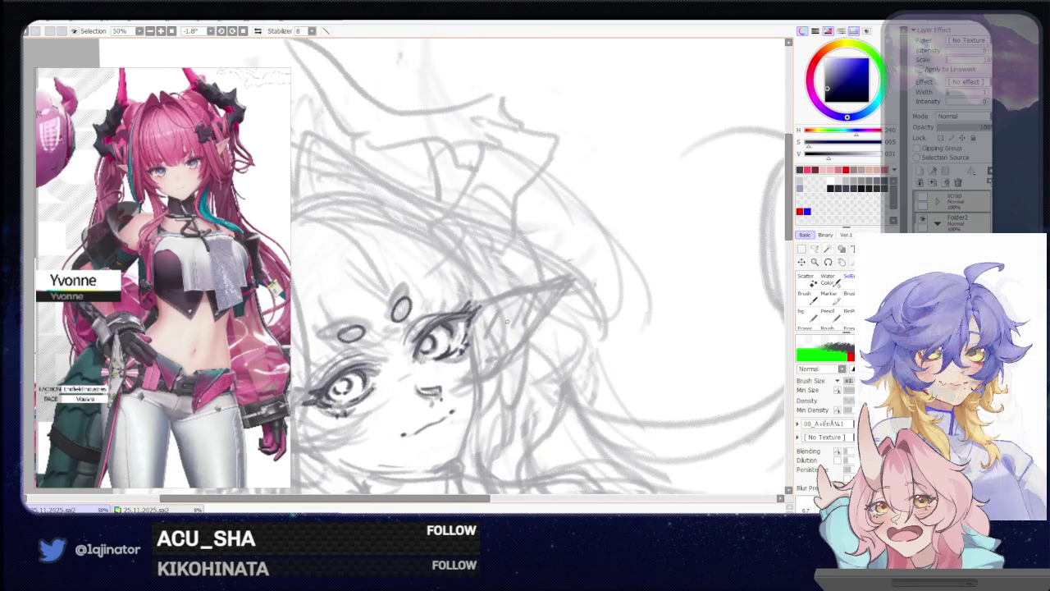
Pan to the jaw and go over the jawline stroke to darken it
drag(476, 408, 484, 369)
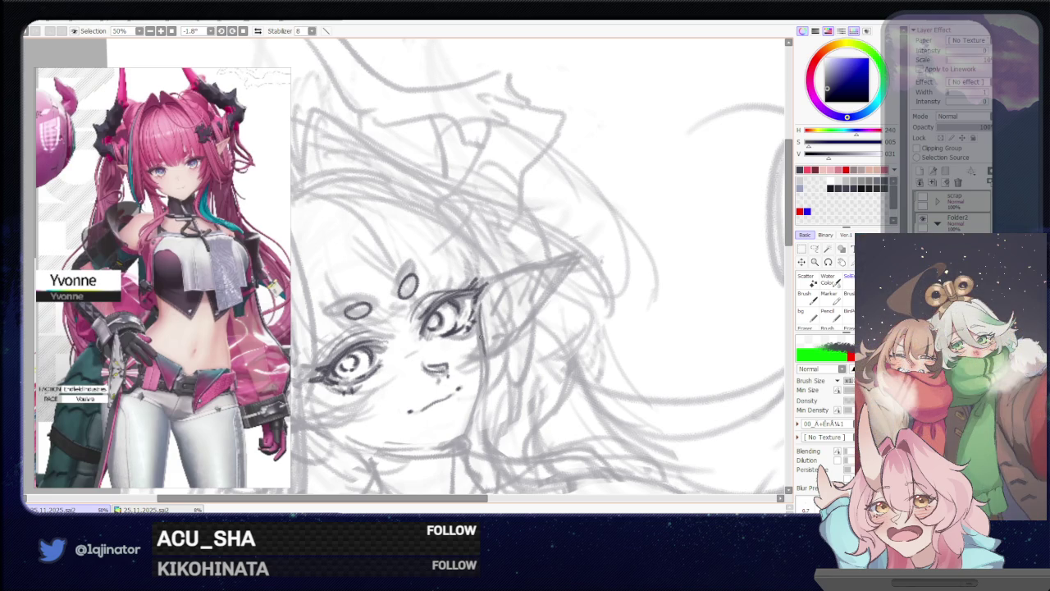
drag(481, 382, 482, 384)
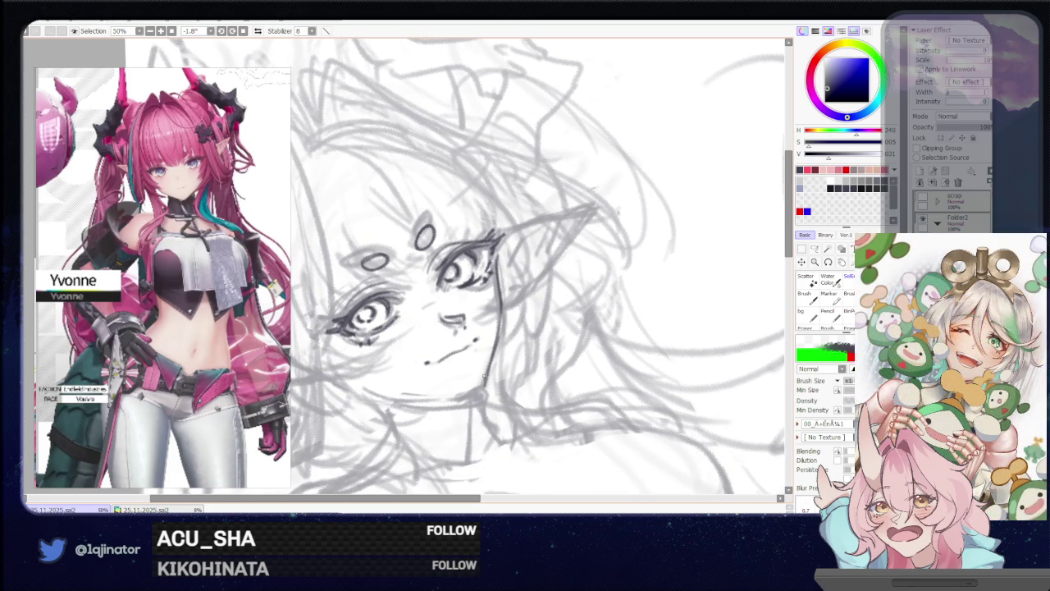
drag(497, 330, 433, 394)
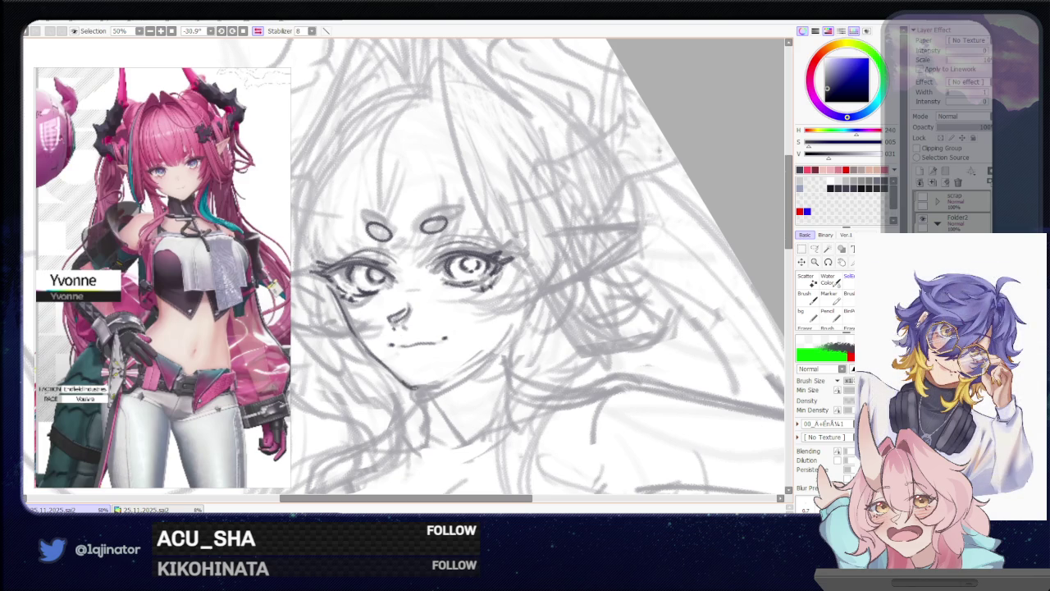
Redraw the chin and right jawline as a darker line
drag(409, 389, 430, 386)
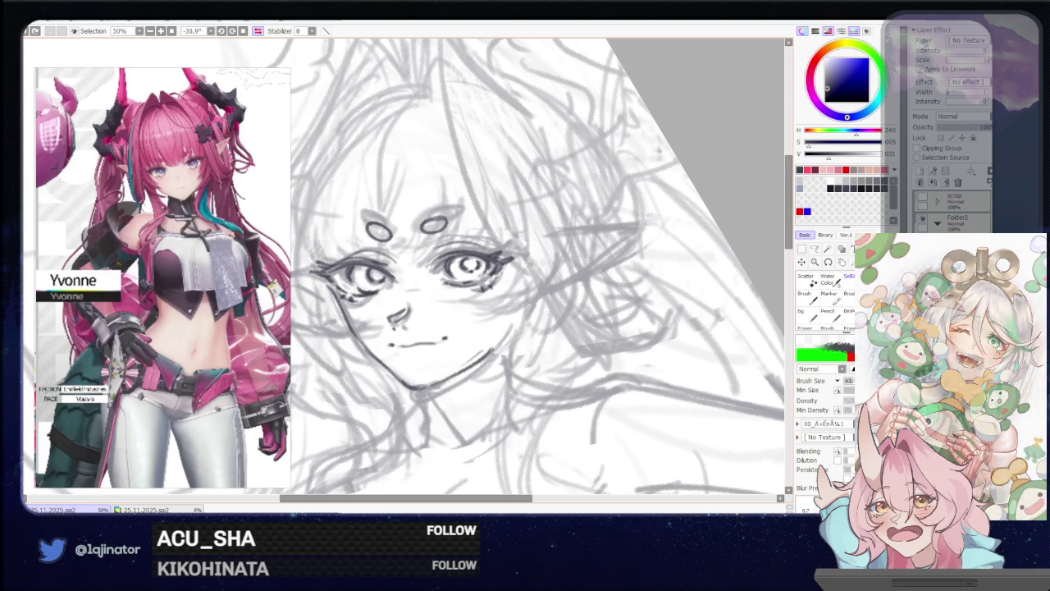
key(ctrl+z)
drag(427, 386, 491, 350)
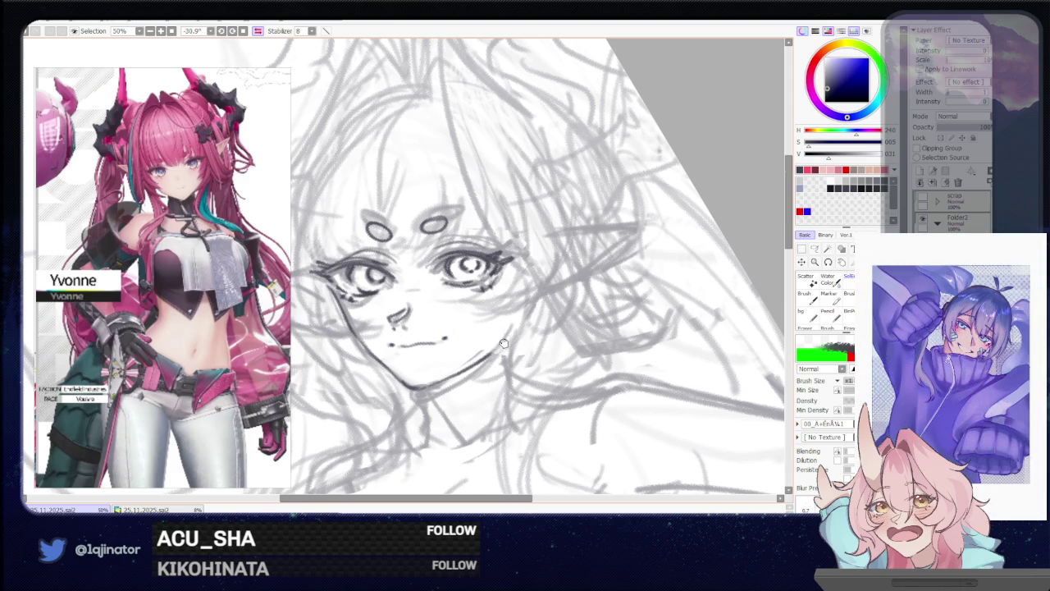
Rotate the view to a gentler tilt and redraw the left cheek and jaw contour
drag(504, 344, 509, 355)
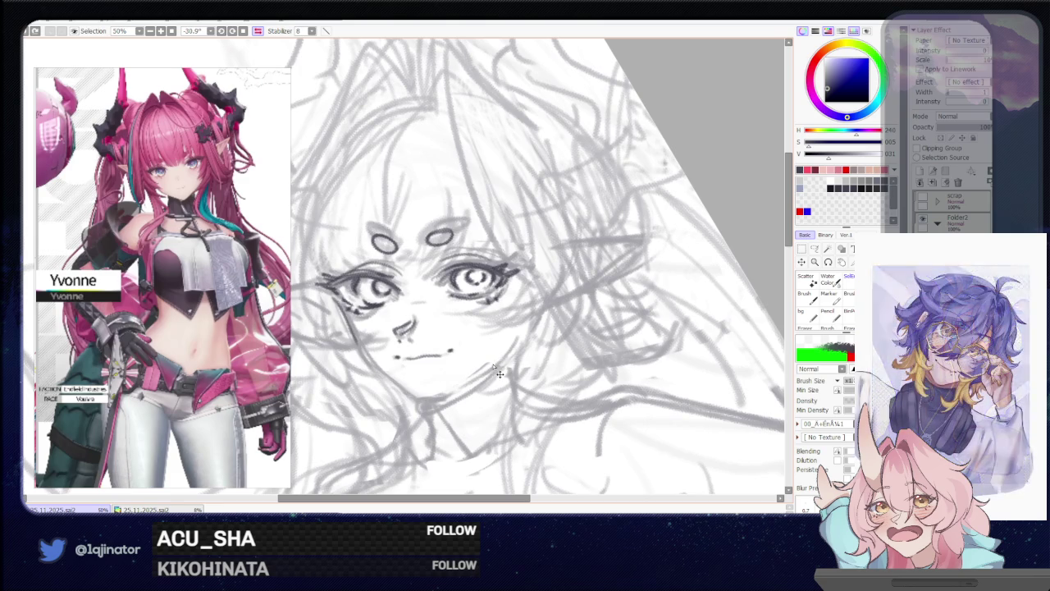
drag(477, 339, 366, 331)
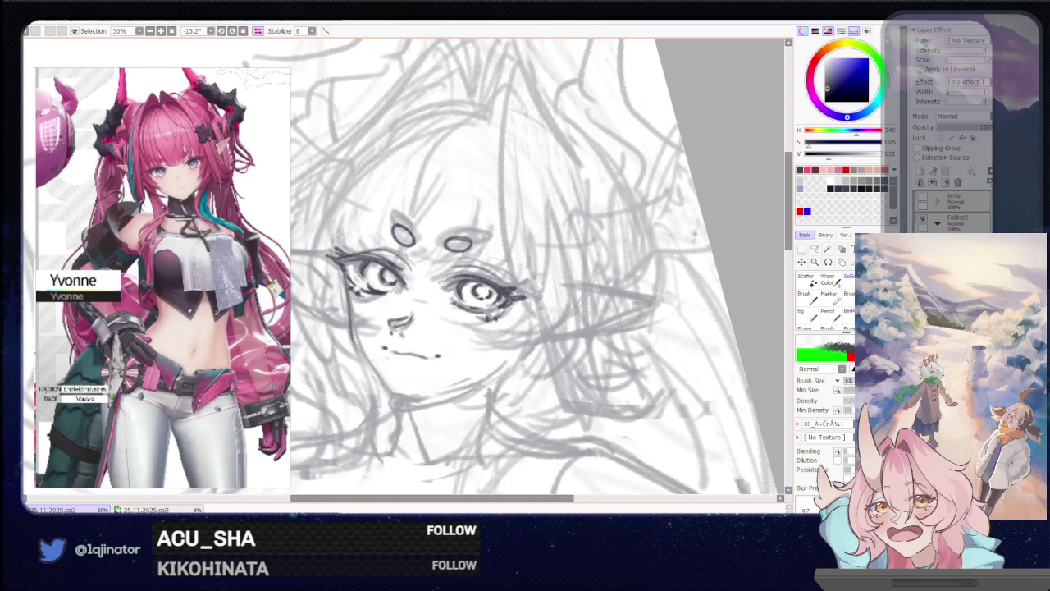
drag(341, 272, 349, 327)
drag(348, 287, 392, 400)
key(ctrl+z)
drag(351, 336, 392, 401)
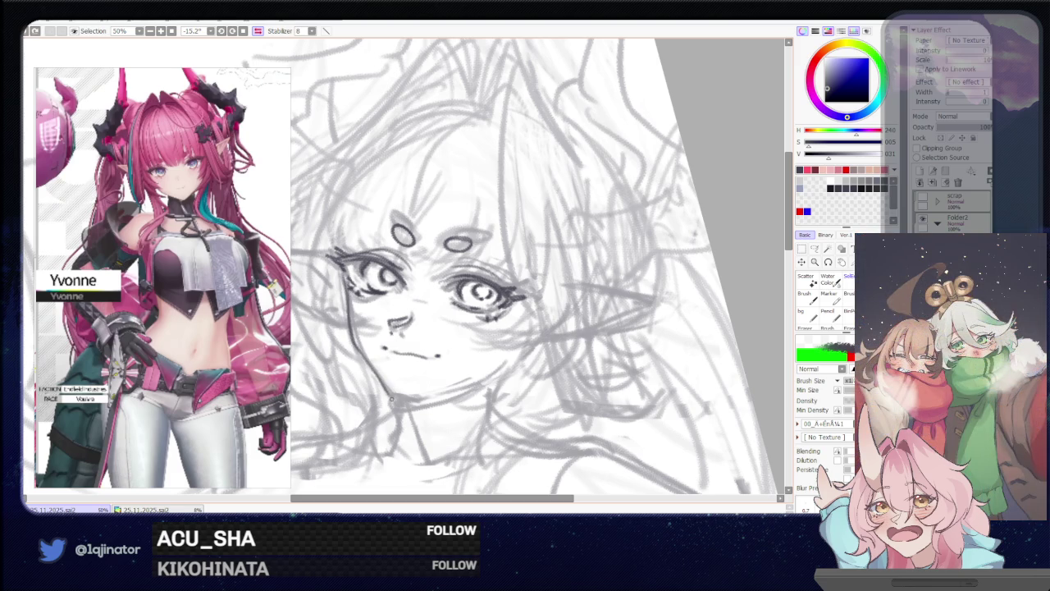
key(ctrl+z)
drag(353, 336, 390, 400)
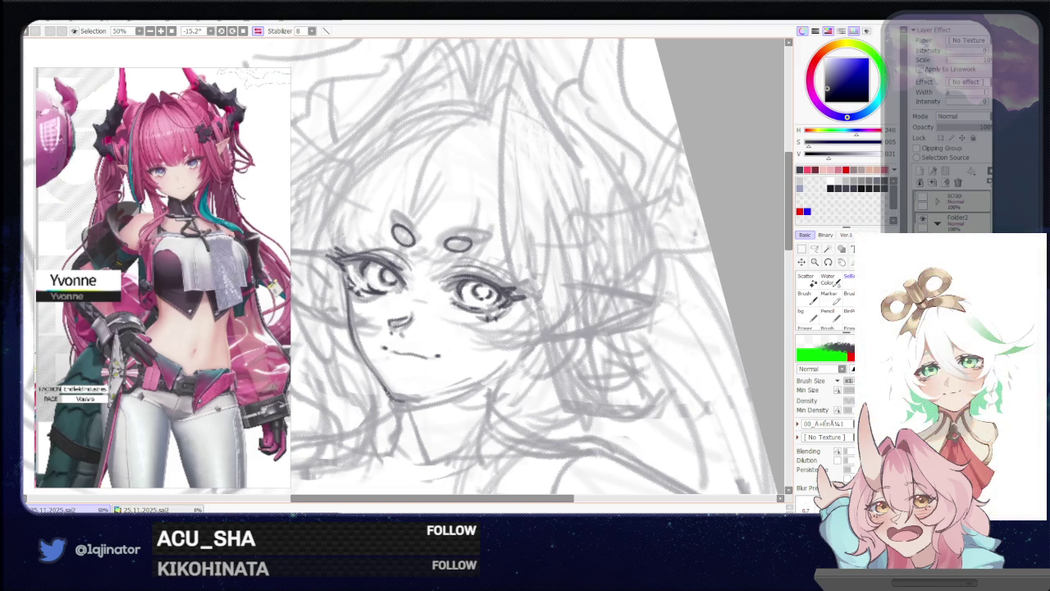
Remove stray chin and mouth strokes and try a new short mouth line
drag(450, 414, 500, 390)
key(ctrl+z)
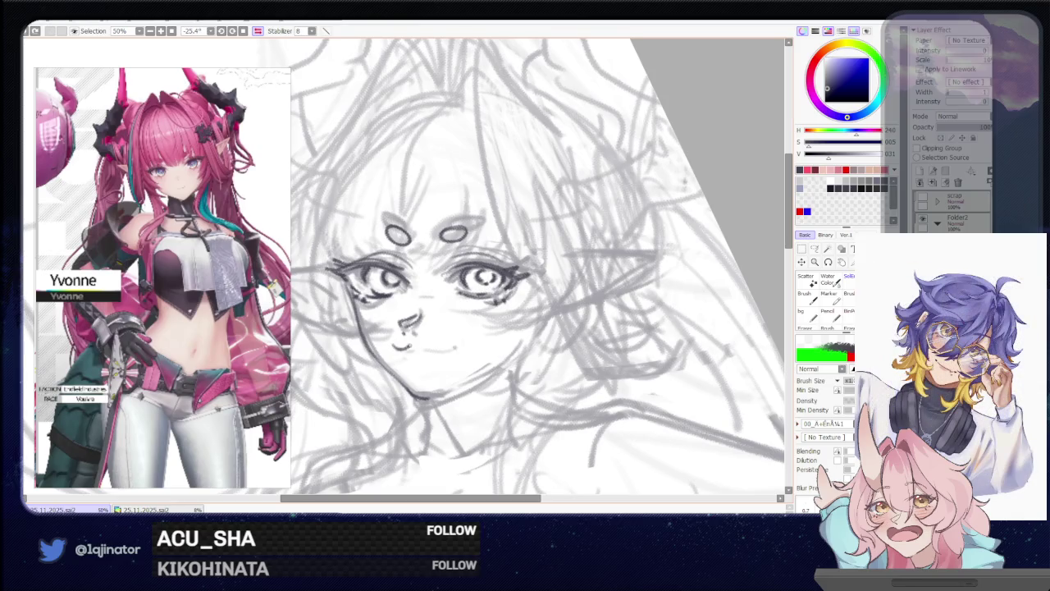
key(ctrl+z)
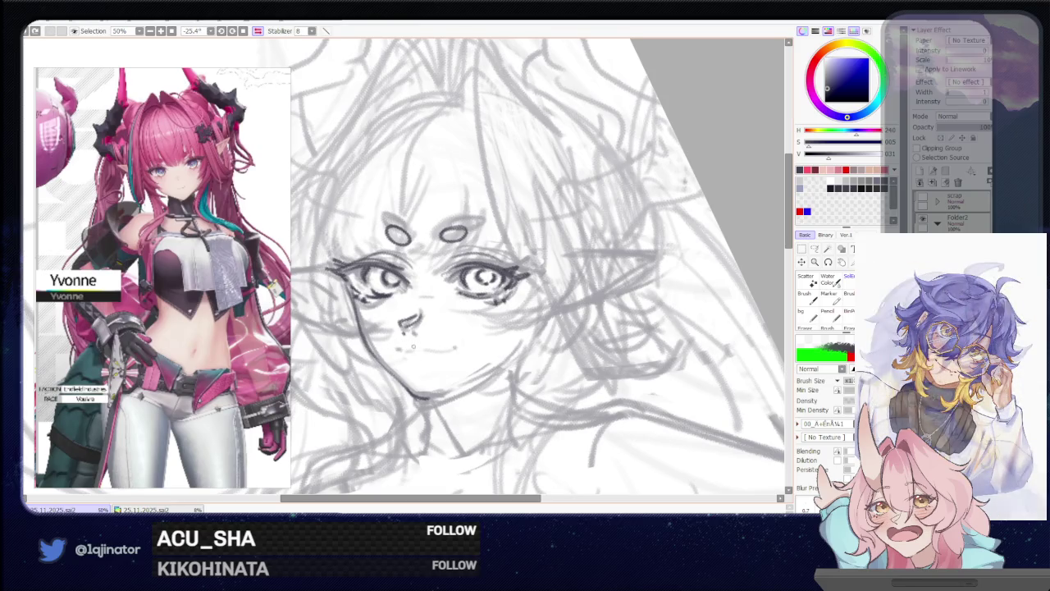
drag(421, 350, 454, 345)
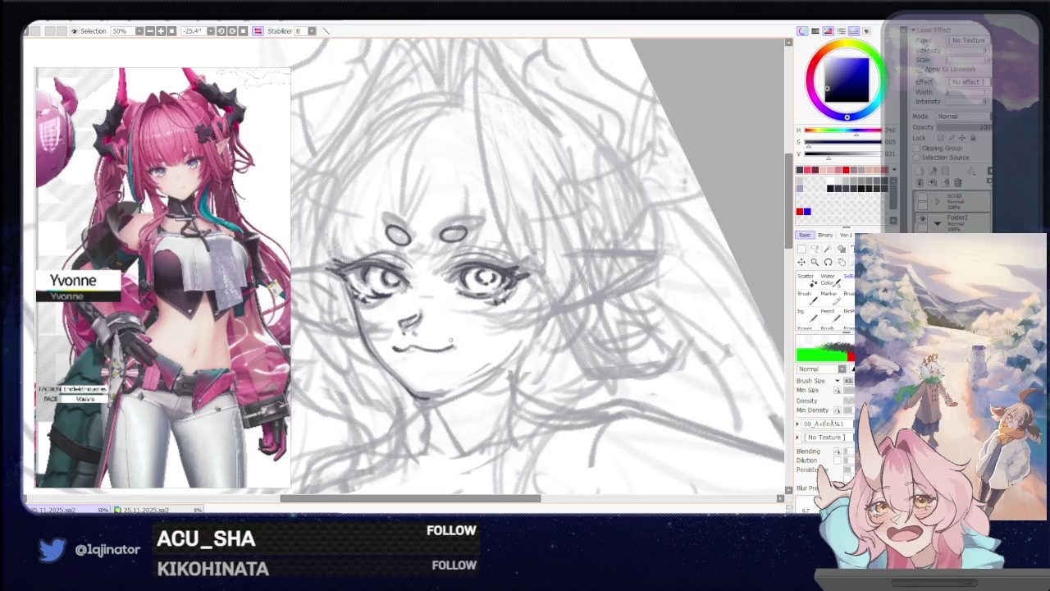
key(ctrl+z)
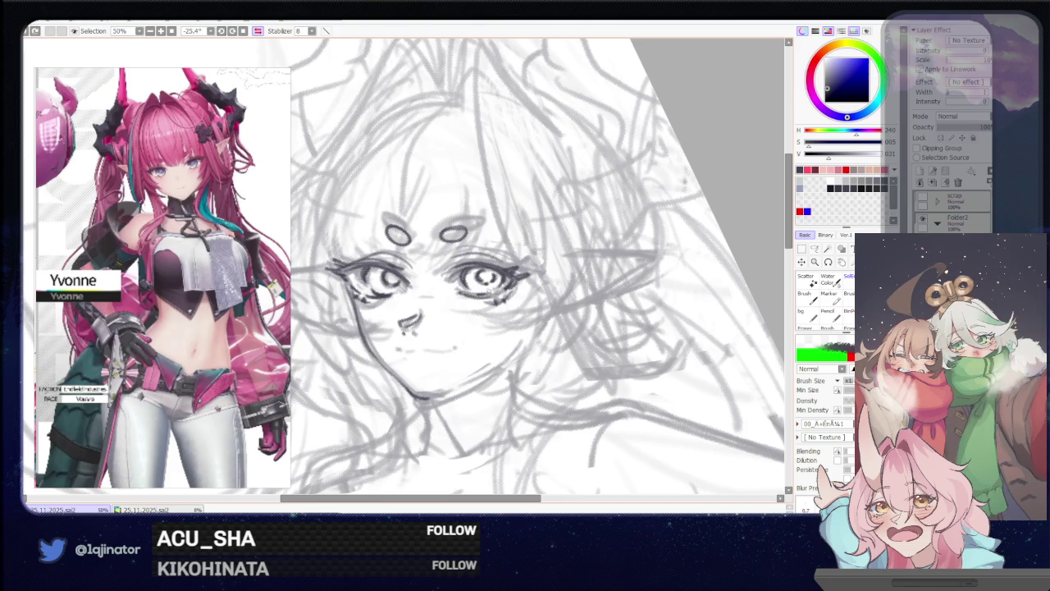
Mirror the view, rotate it nearly upright, add a contour stroke and recentre on the face
key(h)
drag(405, 366, 459, 329)
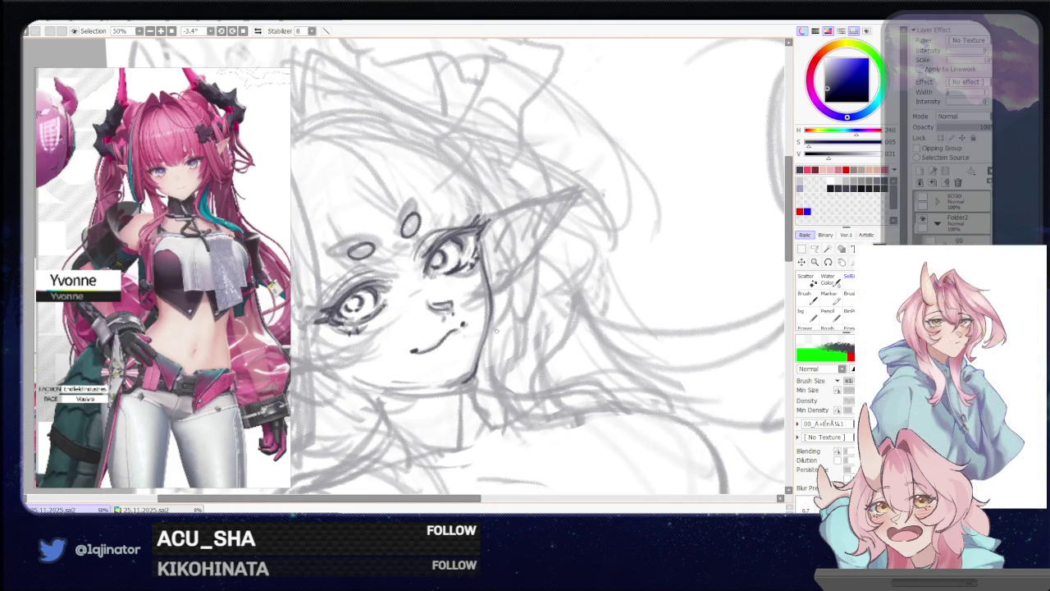
drag(507, 253, 453, 374)
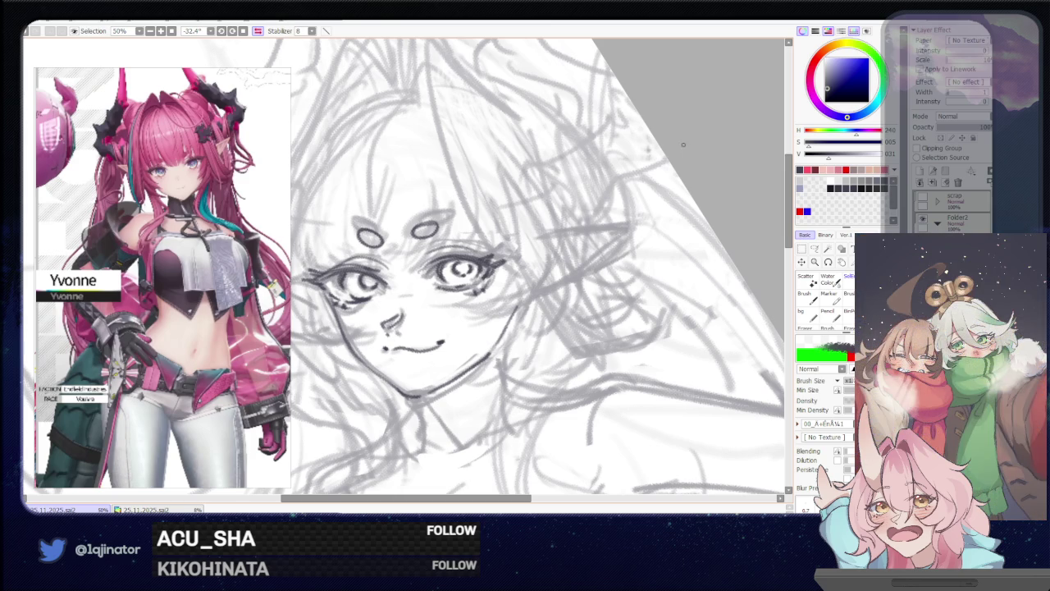
drag(553, 292, 508, 360)
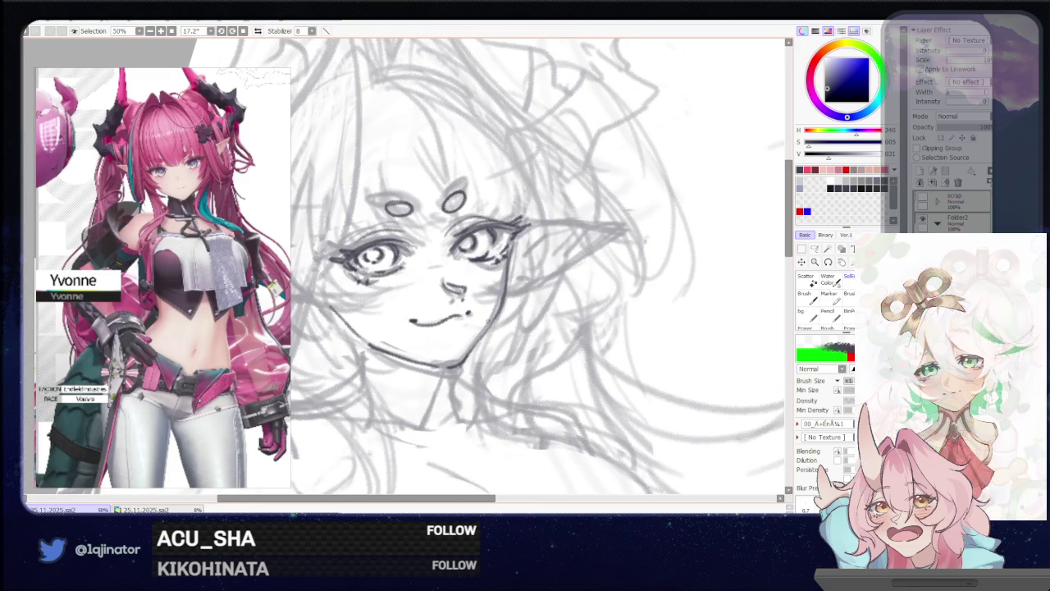
drag(443, 369, 444, 390)
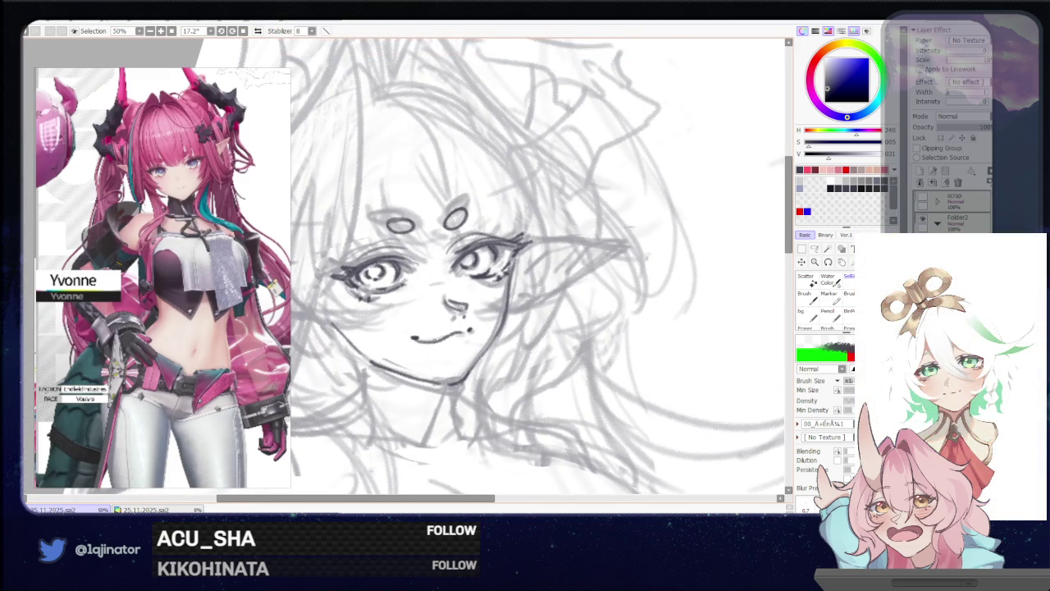
drag(337, 315, 403, 328)
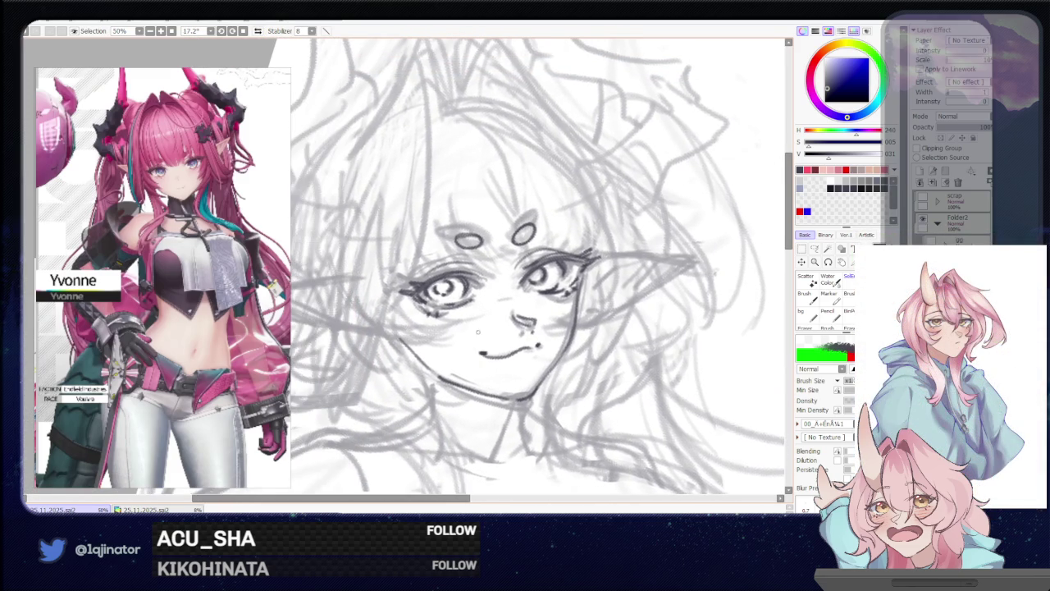
drag(478, 332, 518, 335)
drag(636, 340, 592, 274)
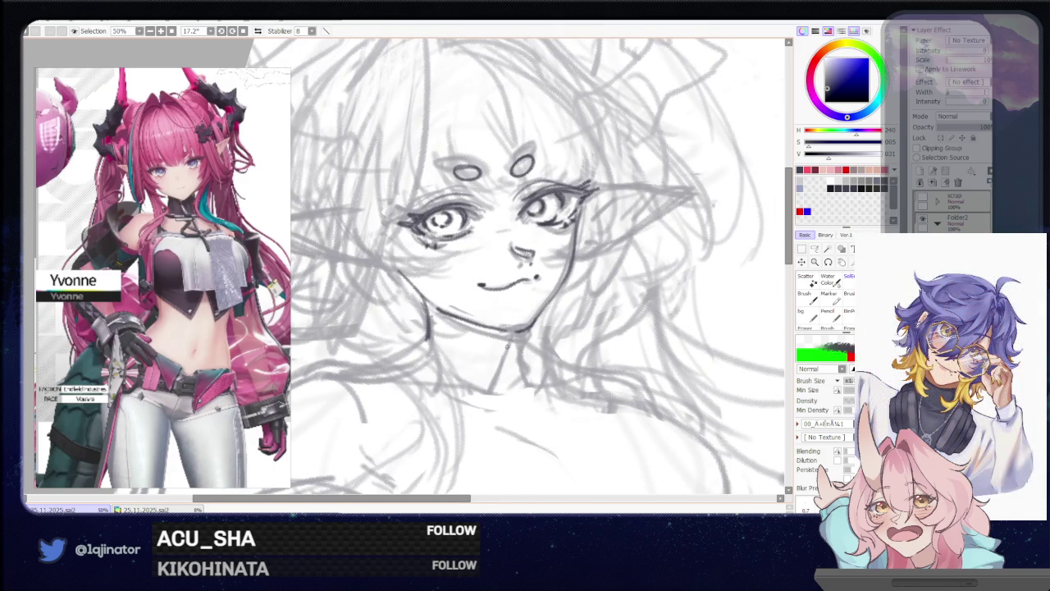
scroll(down, 3)
scroll(down, 3)
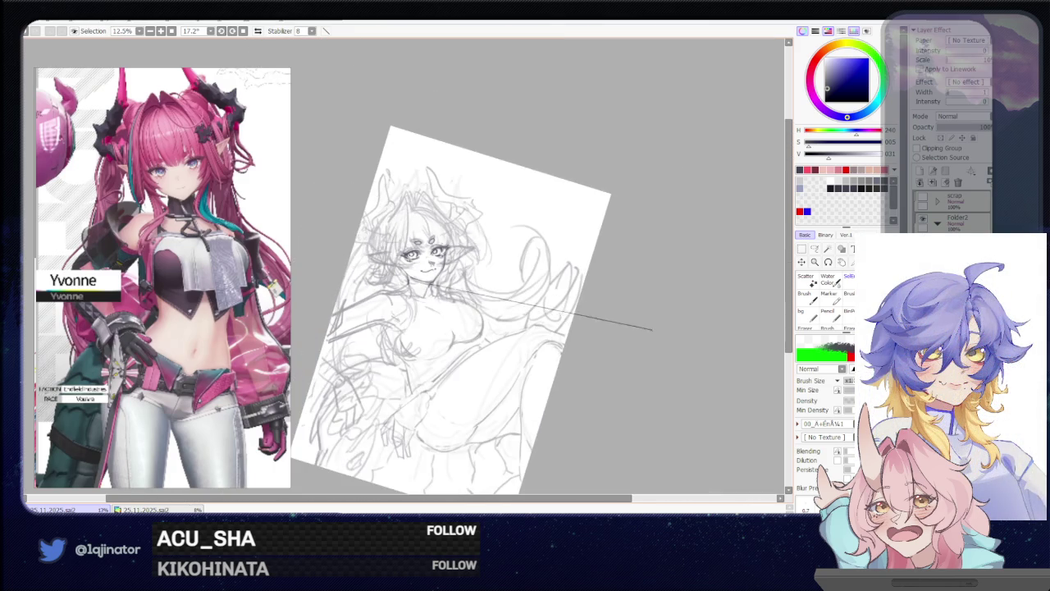
scroll(up, 3)
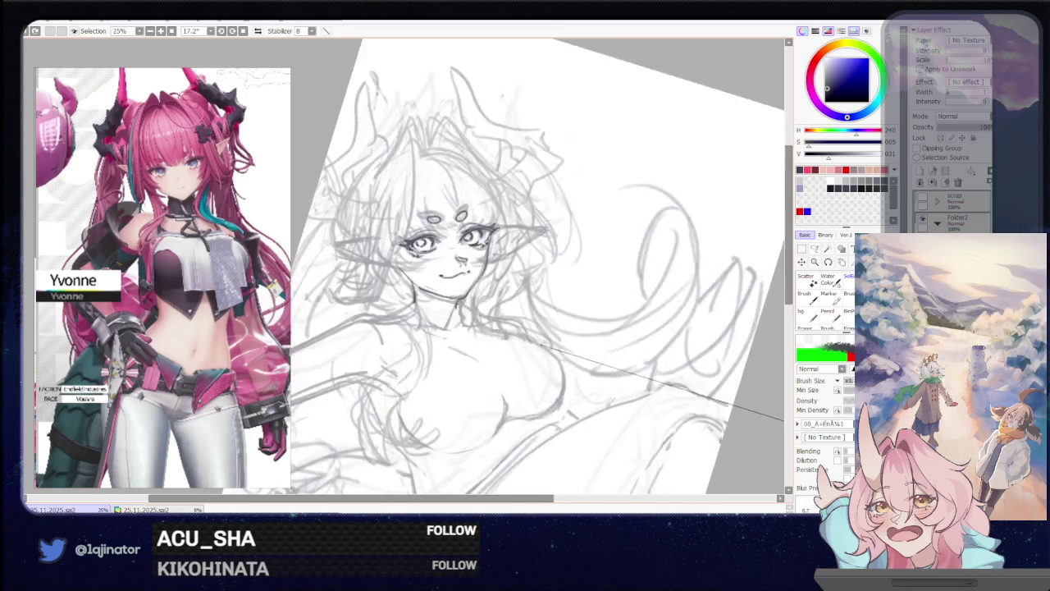
scroll(up, 3)
scroll(up, 3)
scroll(up, 3)
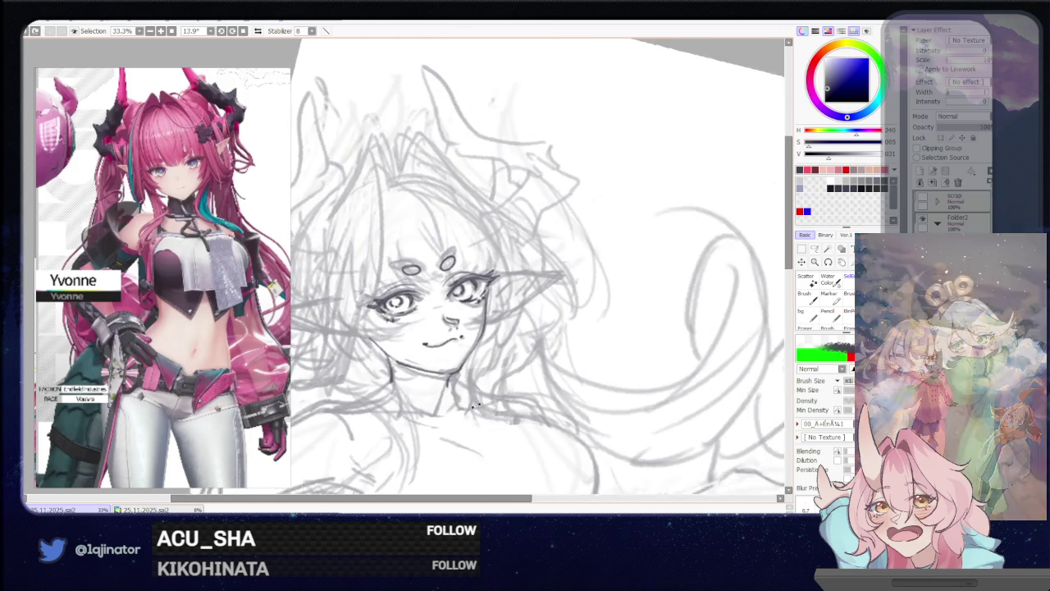
scroll(up, 3)
scroll(up, 3)
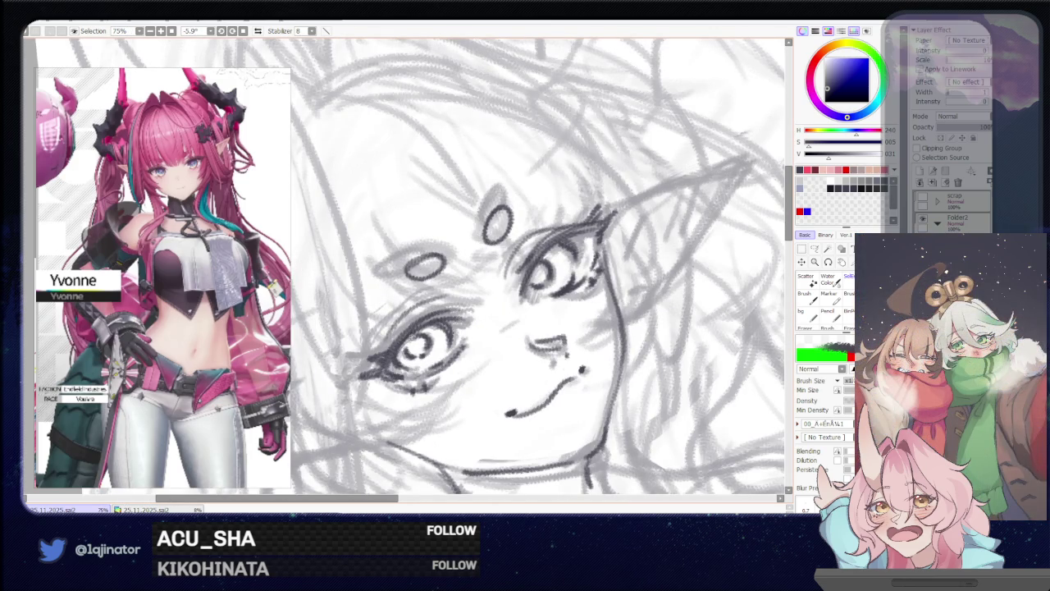
scroll(down, 3)
scroll(down, 3)
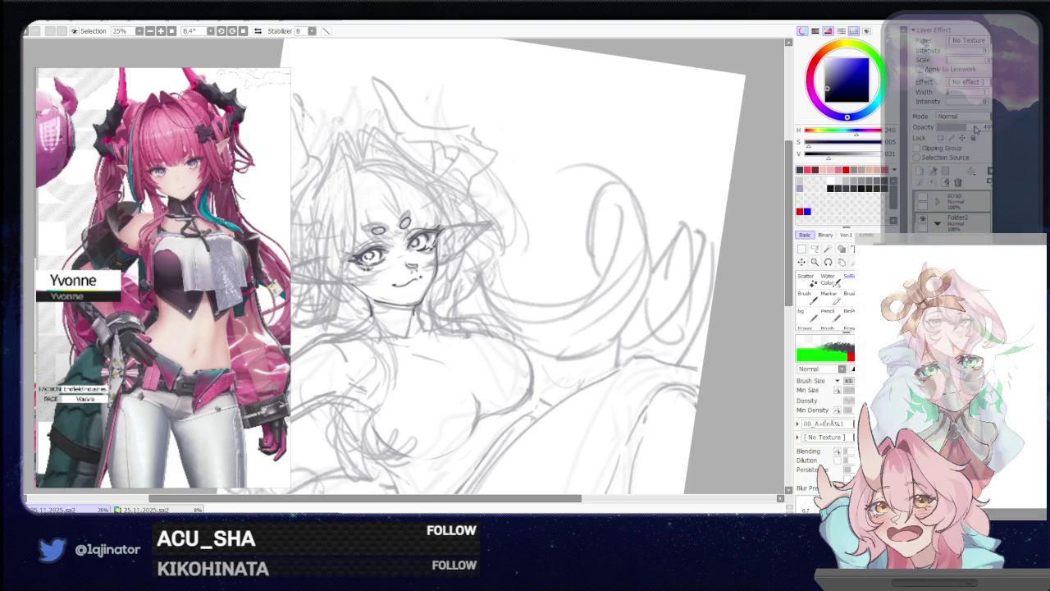
click(959, 126)
click(988, 127)
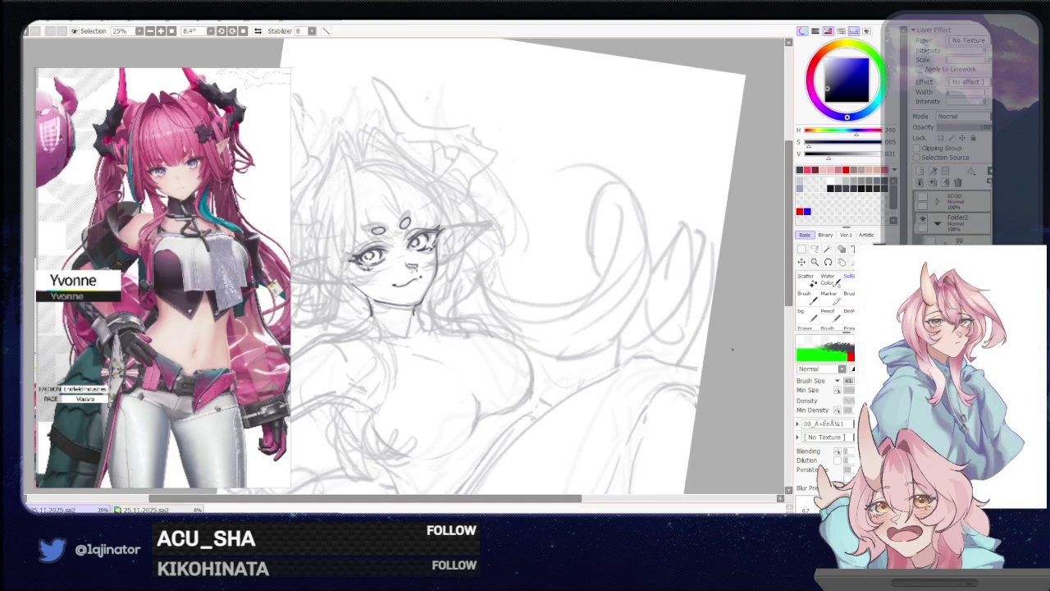
drag(544, 378, 554, 406)
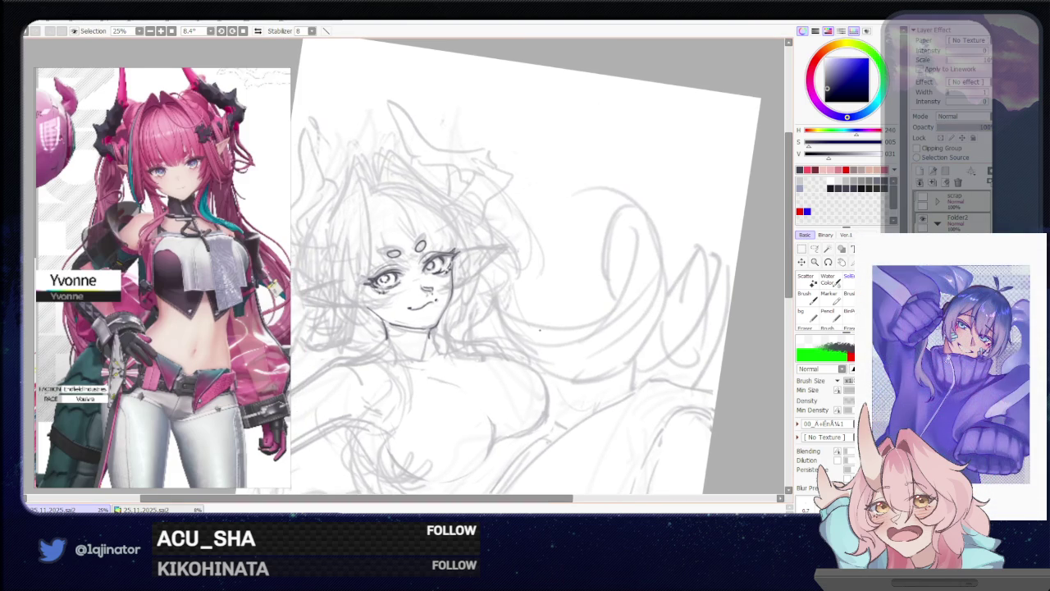
scroll(up, 3)
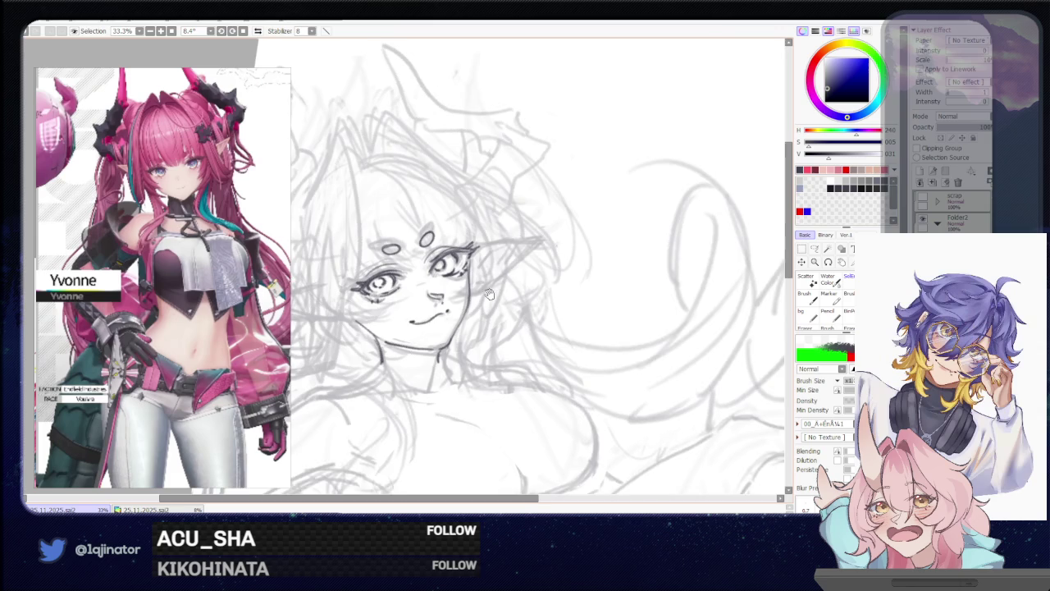
drag(396, 222, 405, 264)
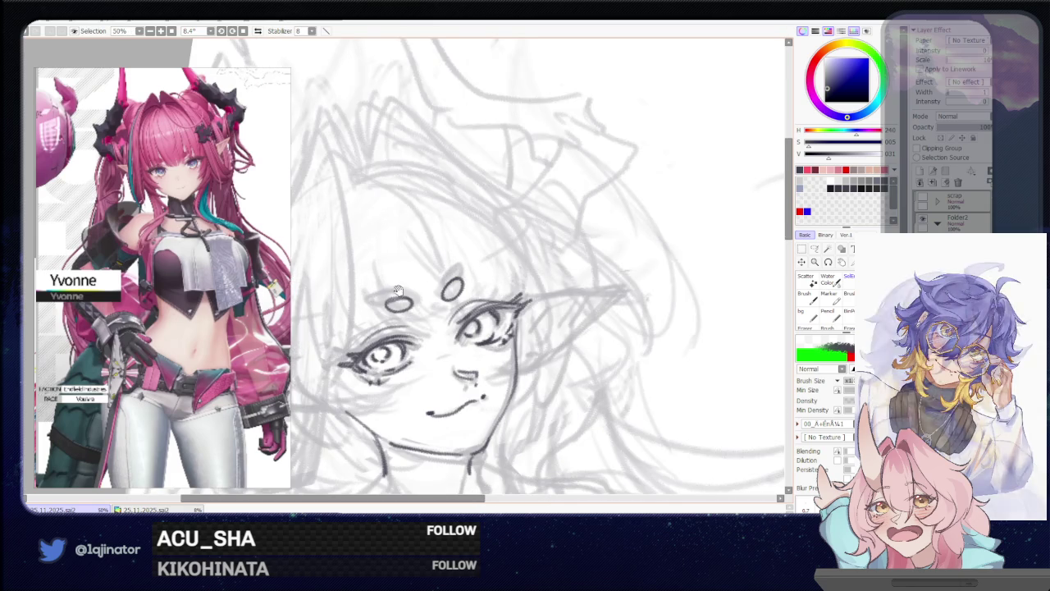
scroll(down, 3)
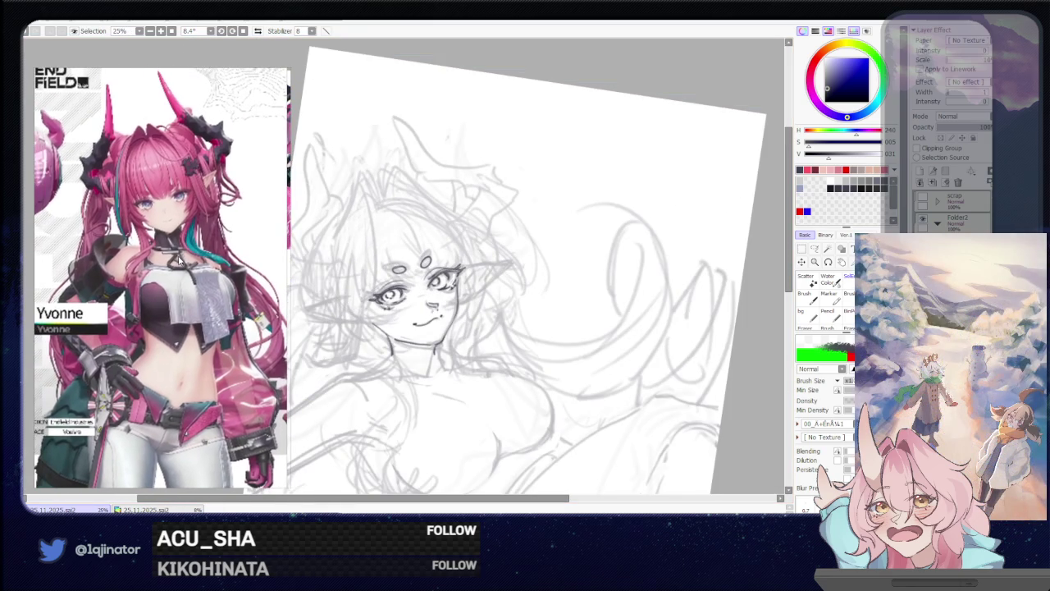
scroll(up, 3)
Sketch the first curved bang strands over the forehead, undoing ones that don't fit
drag(431, 181, 397, 297)
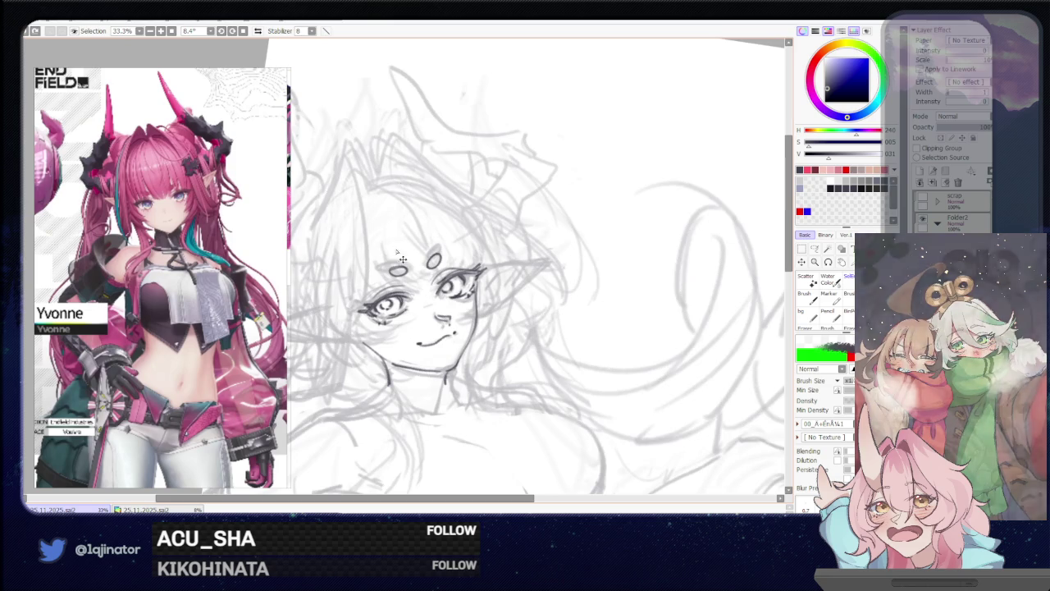
drag(416, 210, 433, 295)
key(ctrl+z)
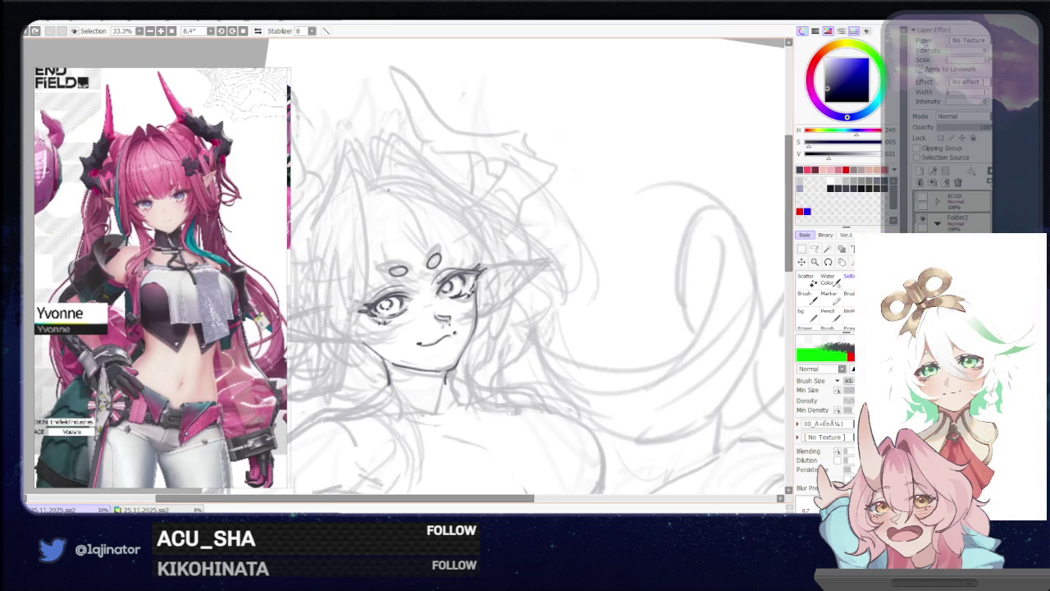
drag(389, 185, 474, 235)
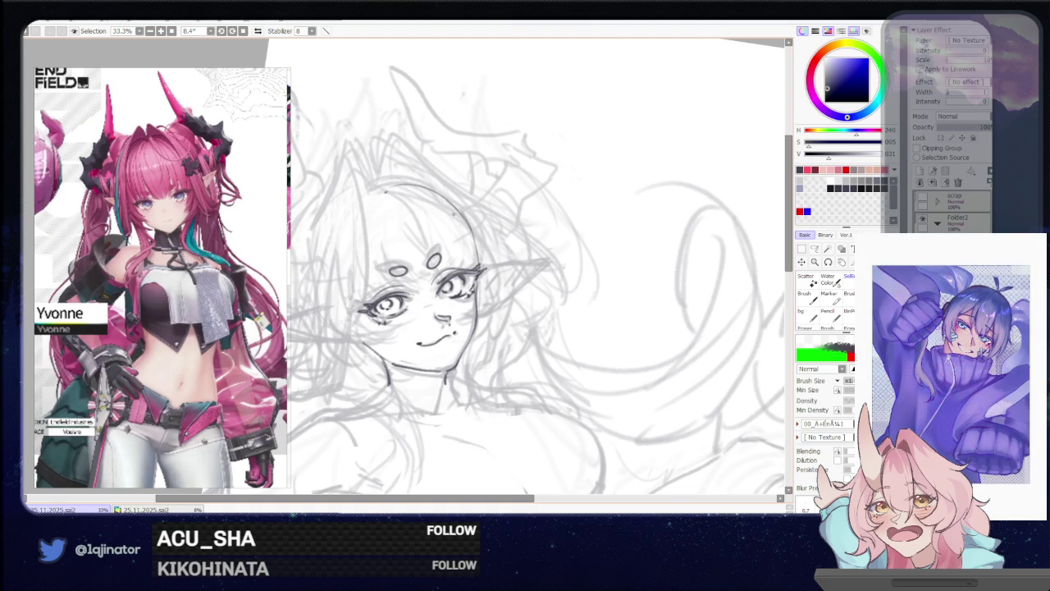
drag(396, 190, 441, 280)
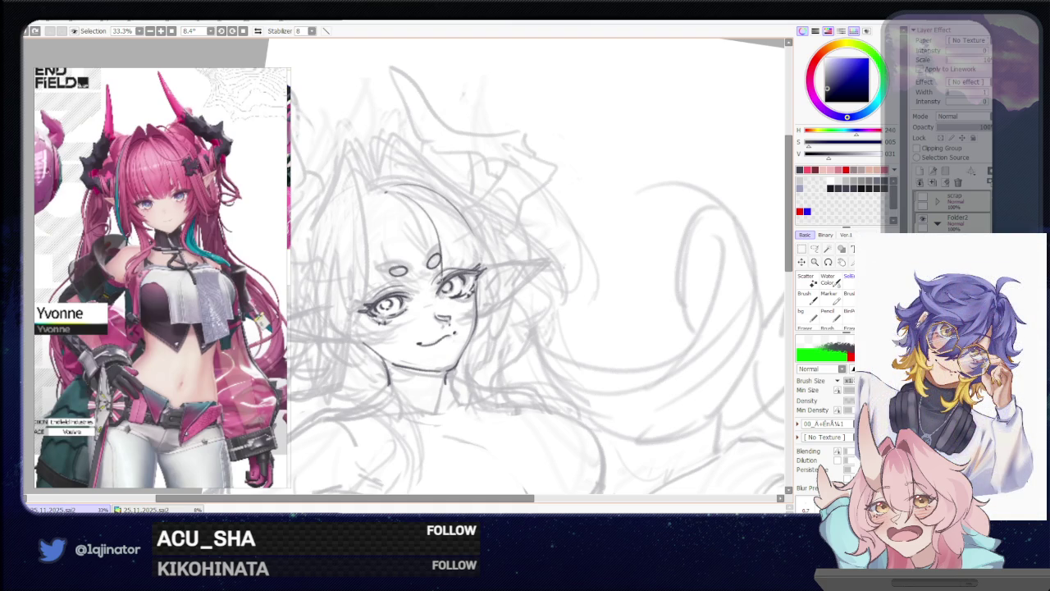
key(ctrl+z)
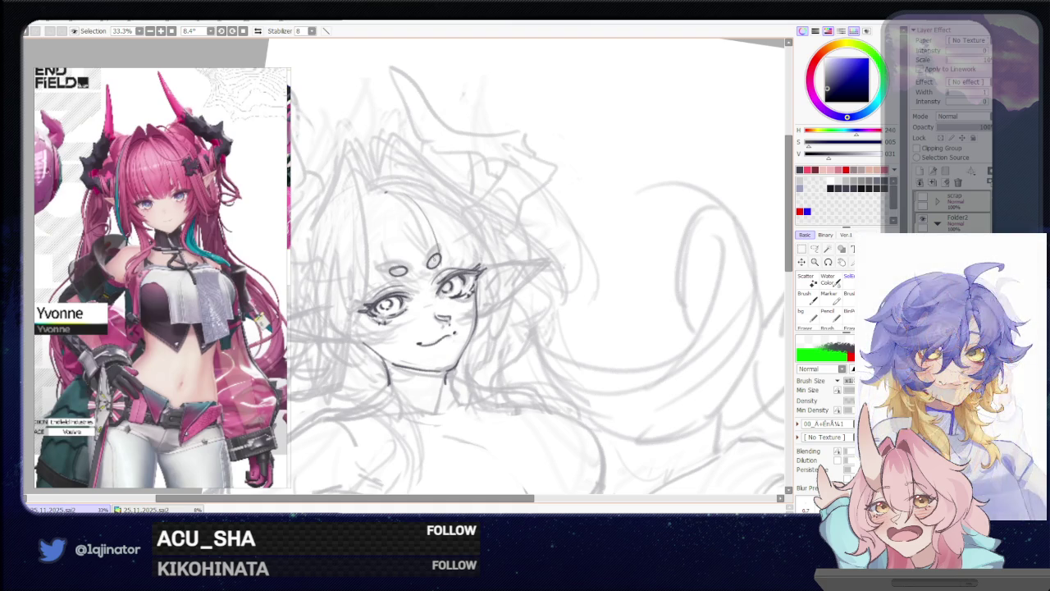
Add more bang strands beside the forehead, dropping a short stray strand
drag(385, 203, 415, 259)
drag(397, 221, 416, 290)
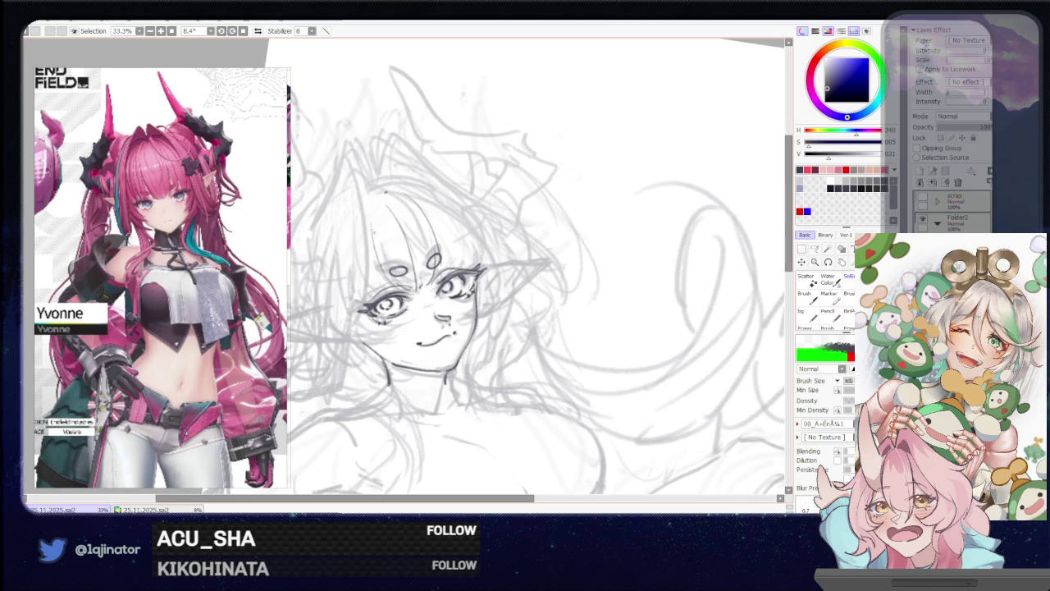
drag(364, 210, 366, 302)
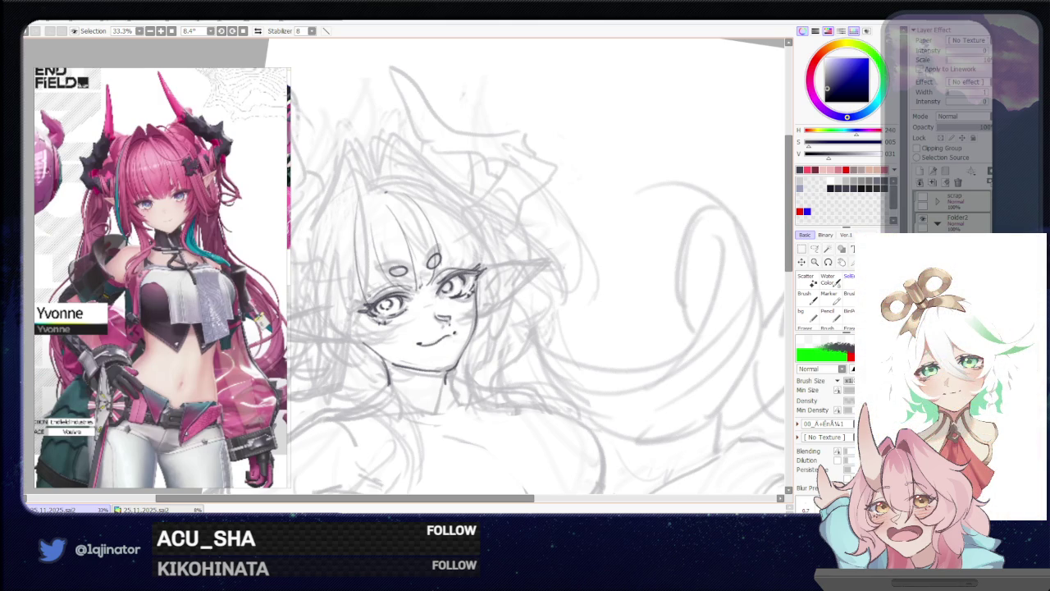
key(ctrl+z)
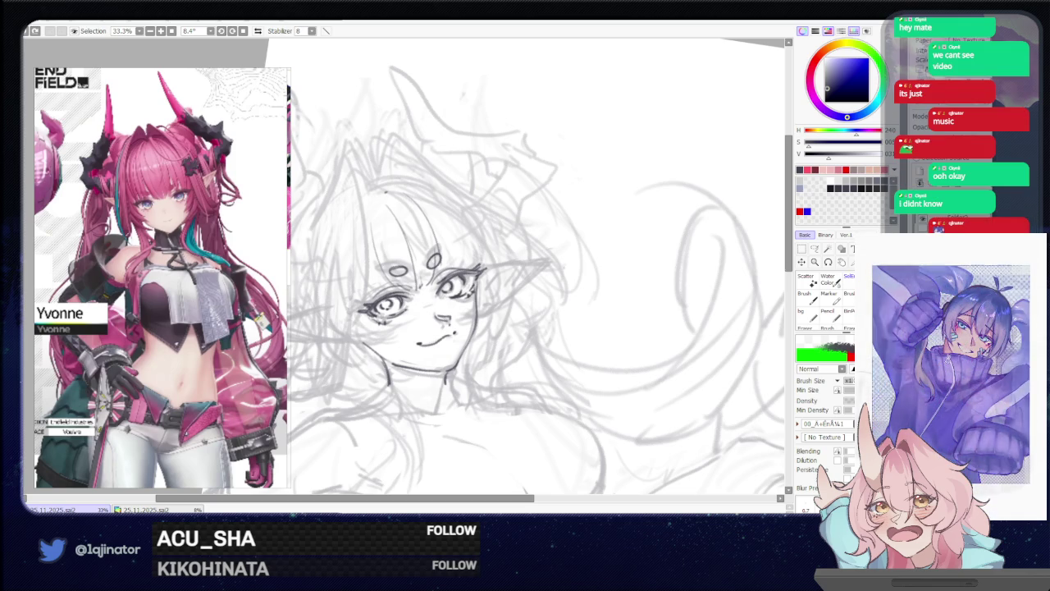
scroll(up, 3)
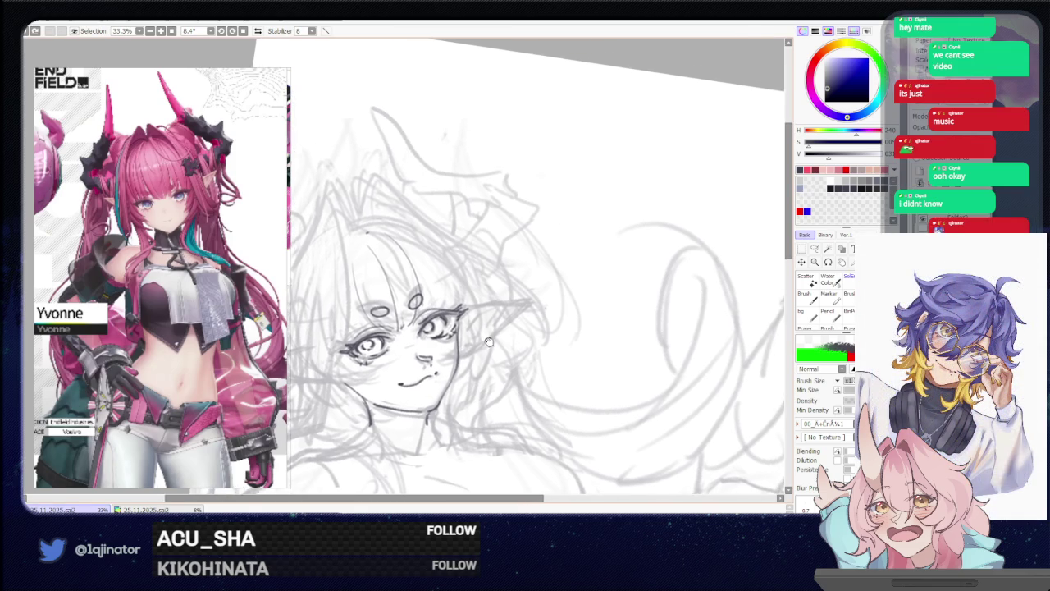
Zoom in, flip the canvas, and draw long curved bang strands across the forehead
scroll(up, 3)
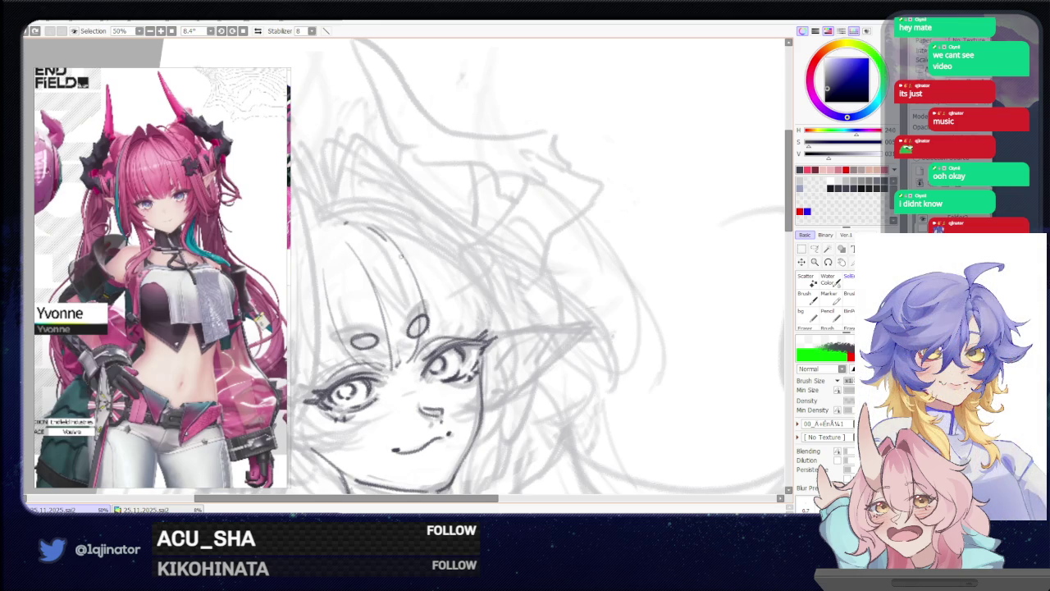
drag(420, 302, 435, 332)
key(ctrl+z)
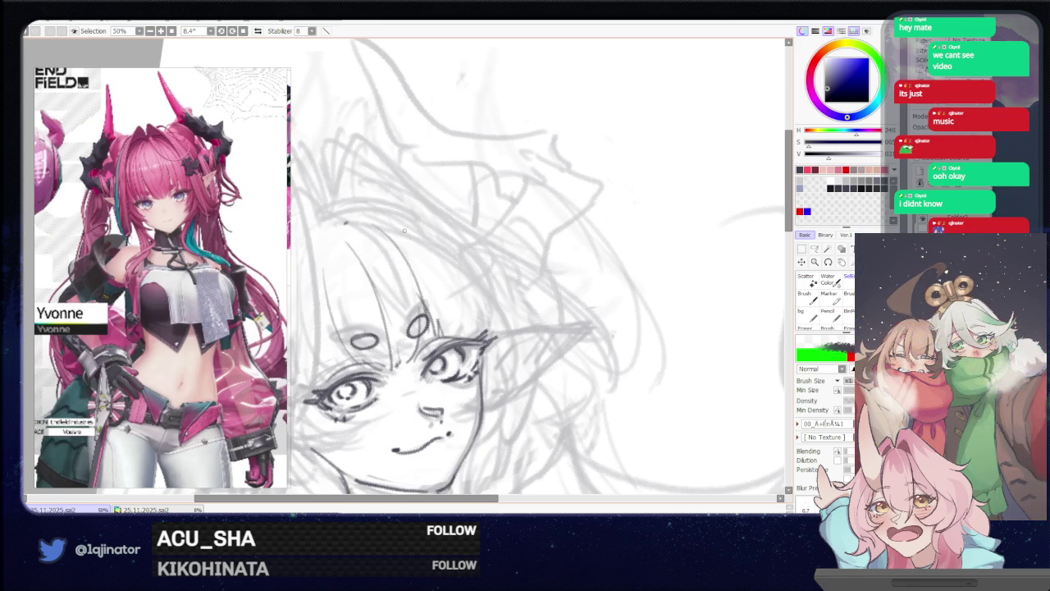
key(h)
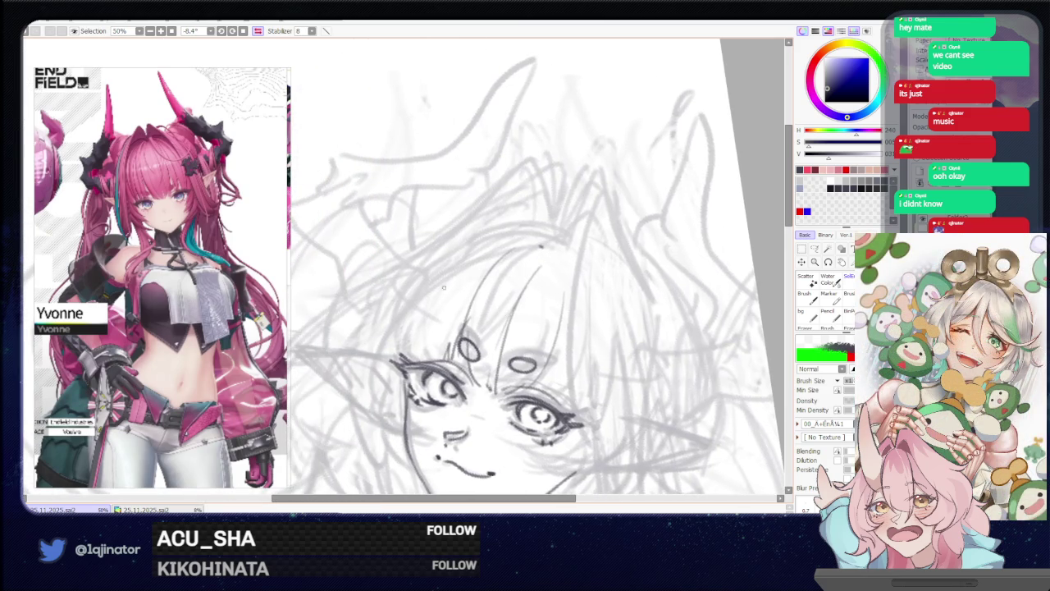
drag(400, 343, 530, 236)
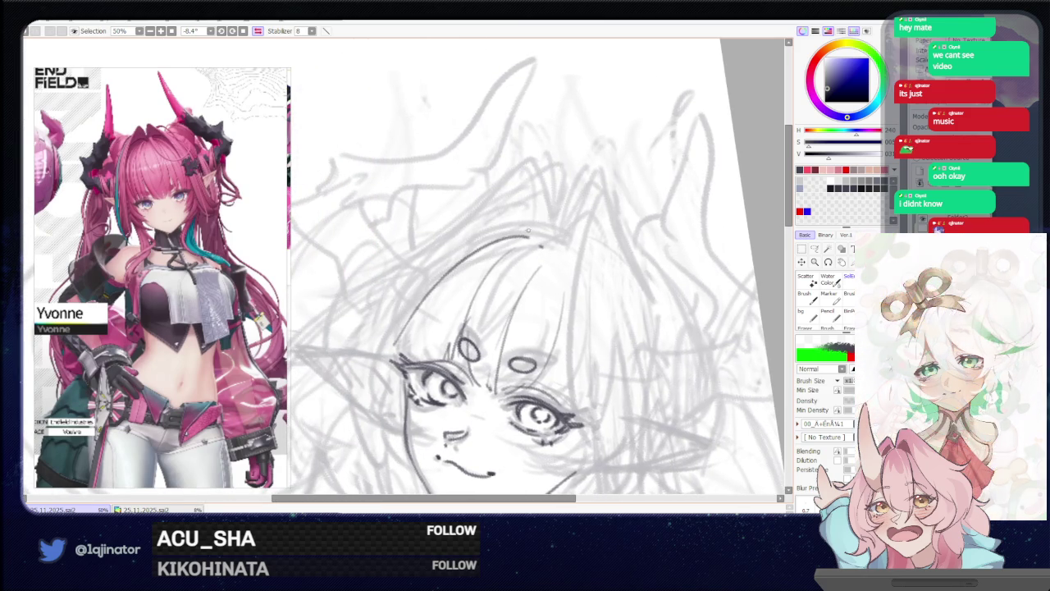
drag(447, 276, 384, 361)
key(ctrl+z)
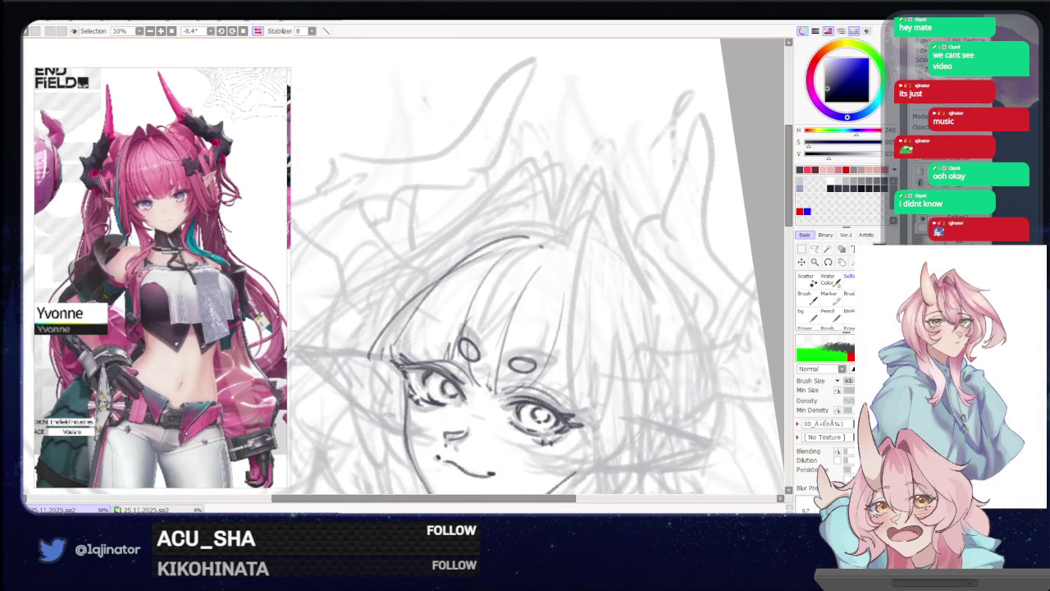
drag(439, 363, 492, 264)
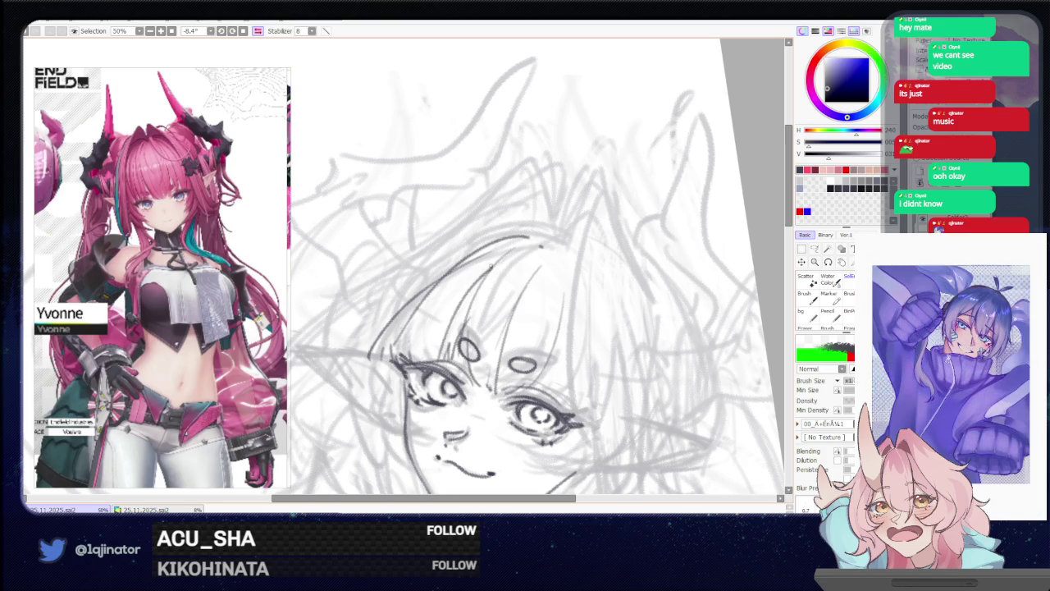
Add further faint bang strands, including one near the eye
scroll(down, 3)
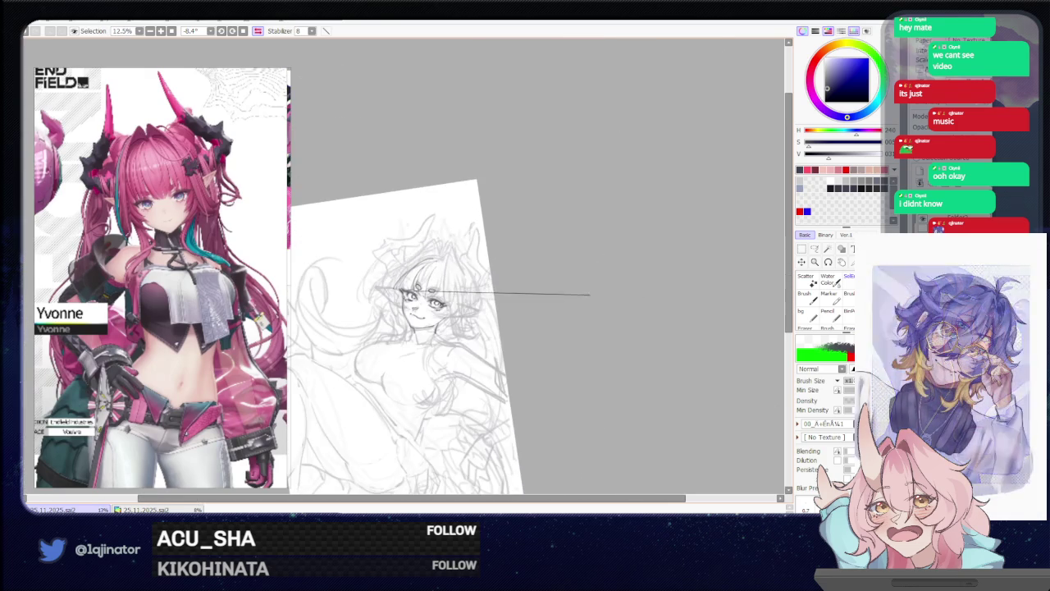
scroll(up, 3)
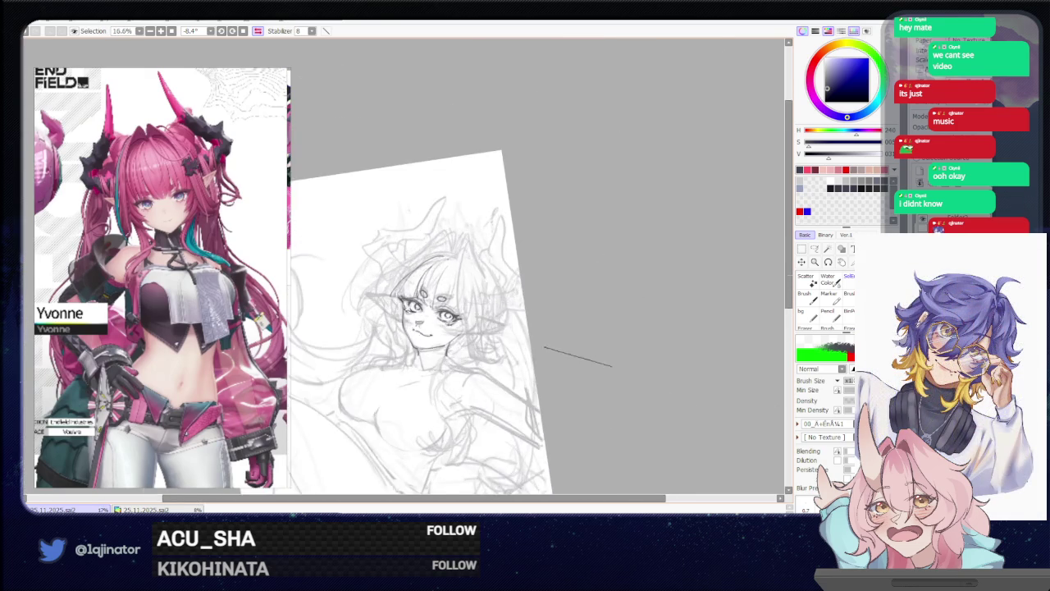
scroll(up, 3)
scroll(down, 3)
scroll(down, 3)
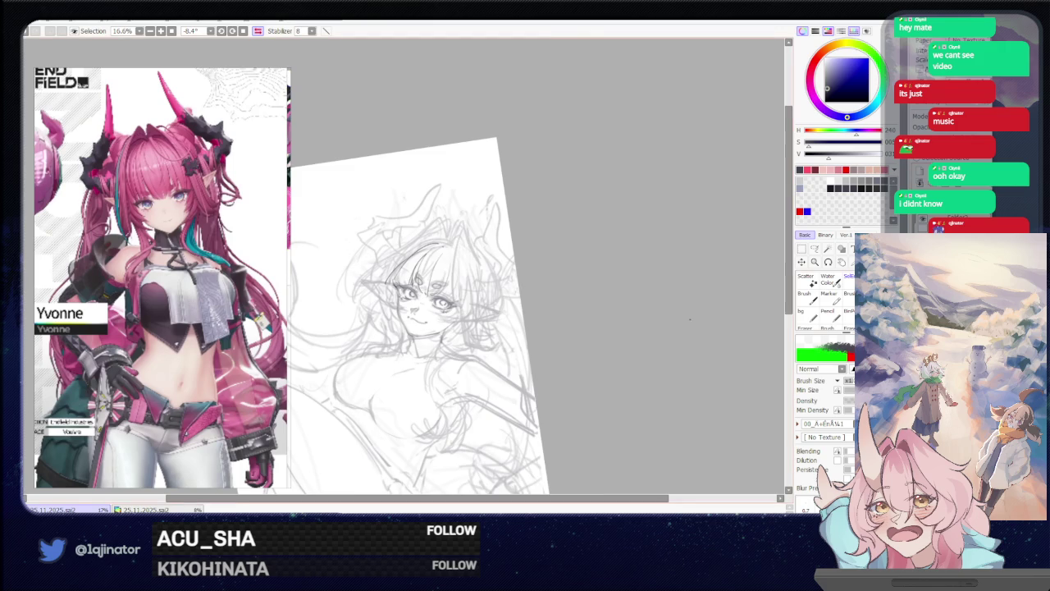
scroll(up, 3)
scroll(up, 3)
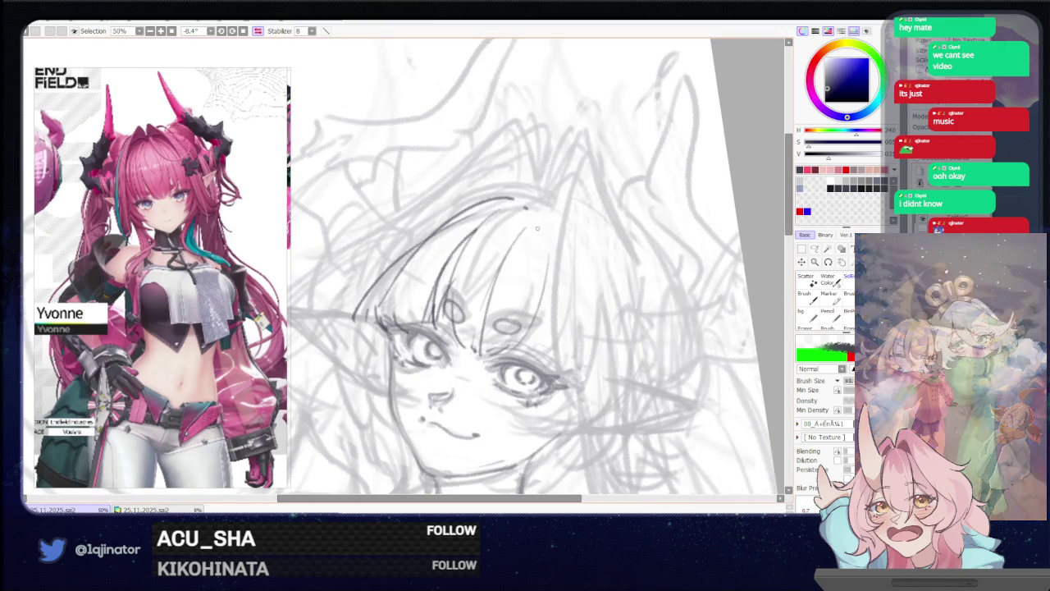
drag(511, 203, 460, 271)
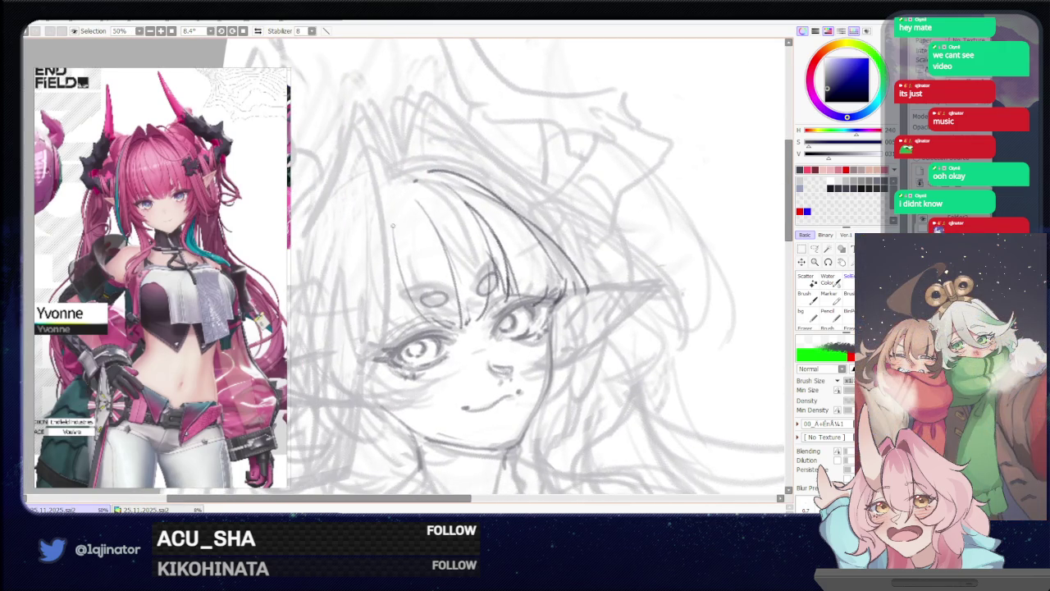
drag(393, 213, 414, 312)
drag(402, 273, 400, 300)
key(ctrl+z)
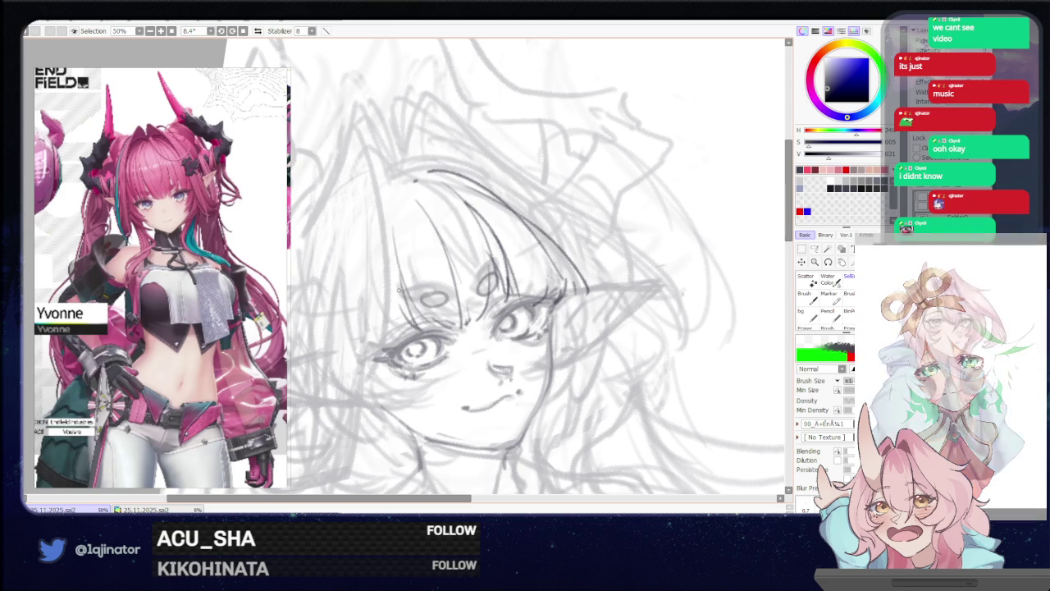
Redraw the left outline of the face slightly further right, then zoom in on it
drag(392, 168, 362, 369)
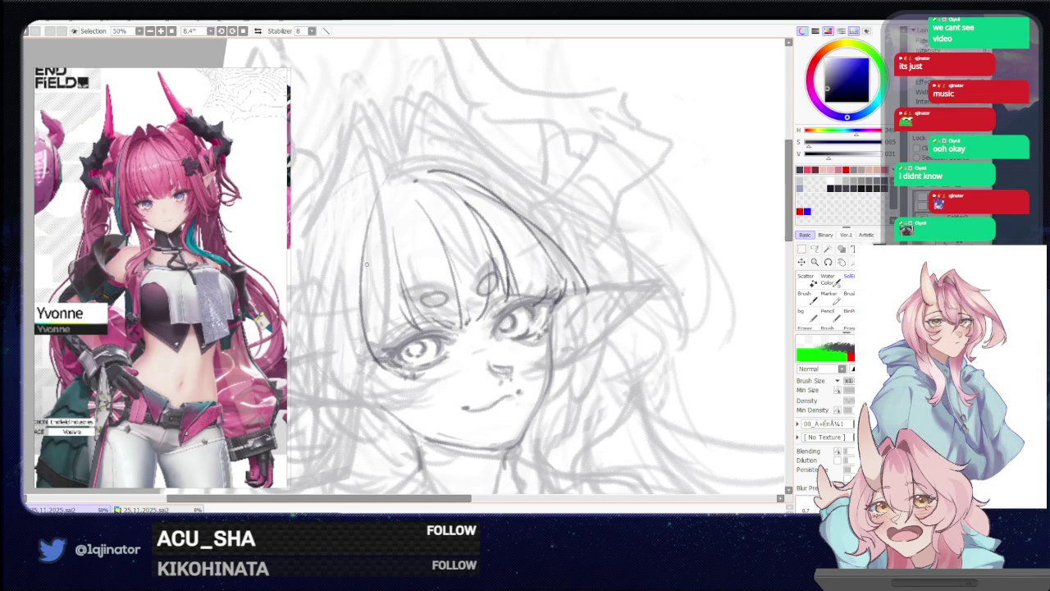
drag(380, 188, 378, 336)
key(ctrl+z)
drag(382, 182, 380, 344)
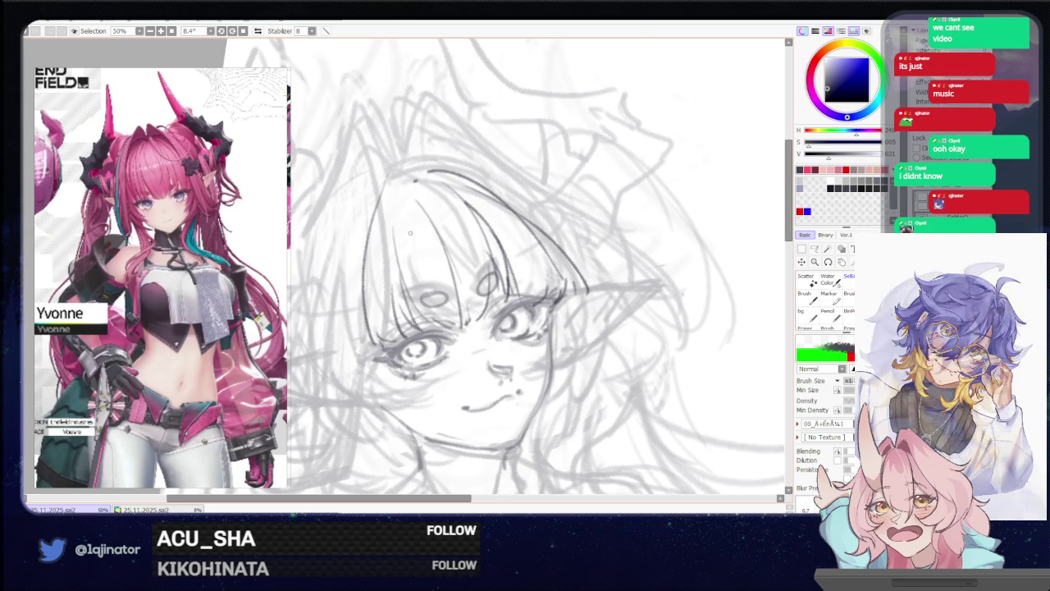
scroll(down, 3)
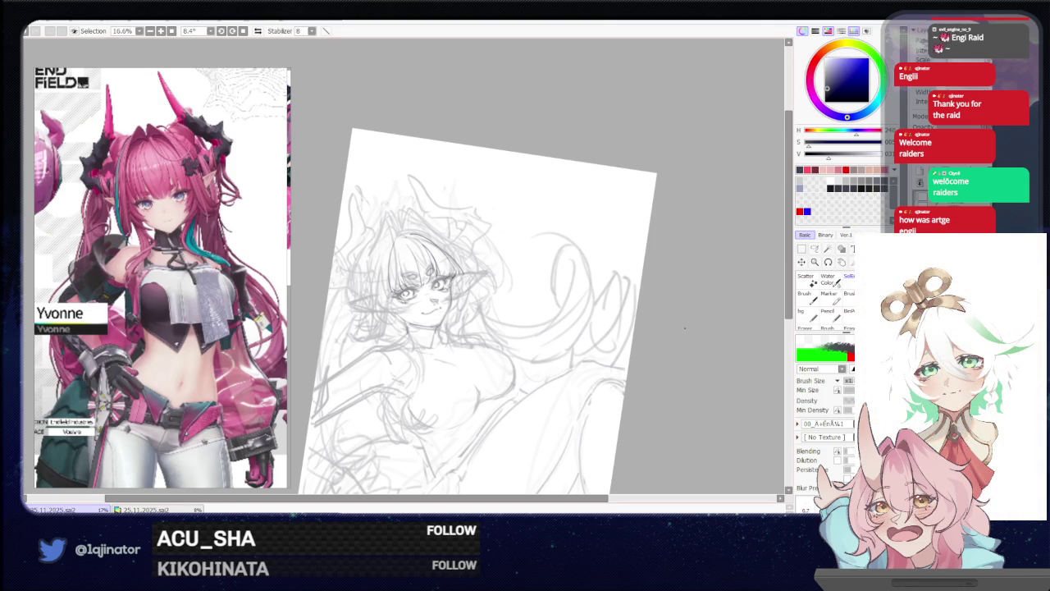
key(ctrl+plus)
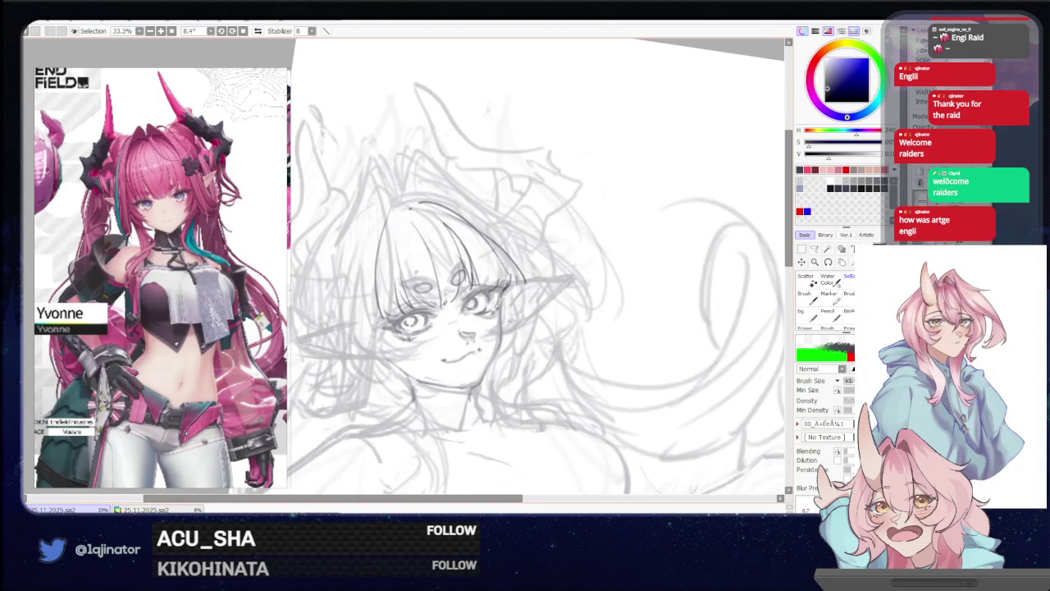
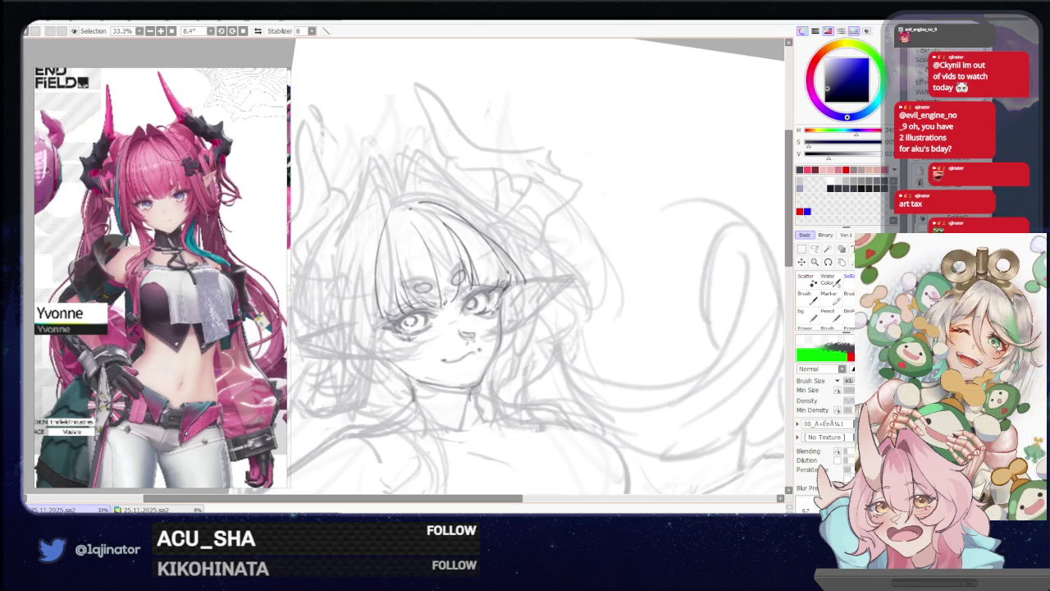
Remove the stray cheek stroke and the faint shading under the eye
drag(516, 271, 501, 328)
key(ctrl+z)
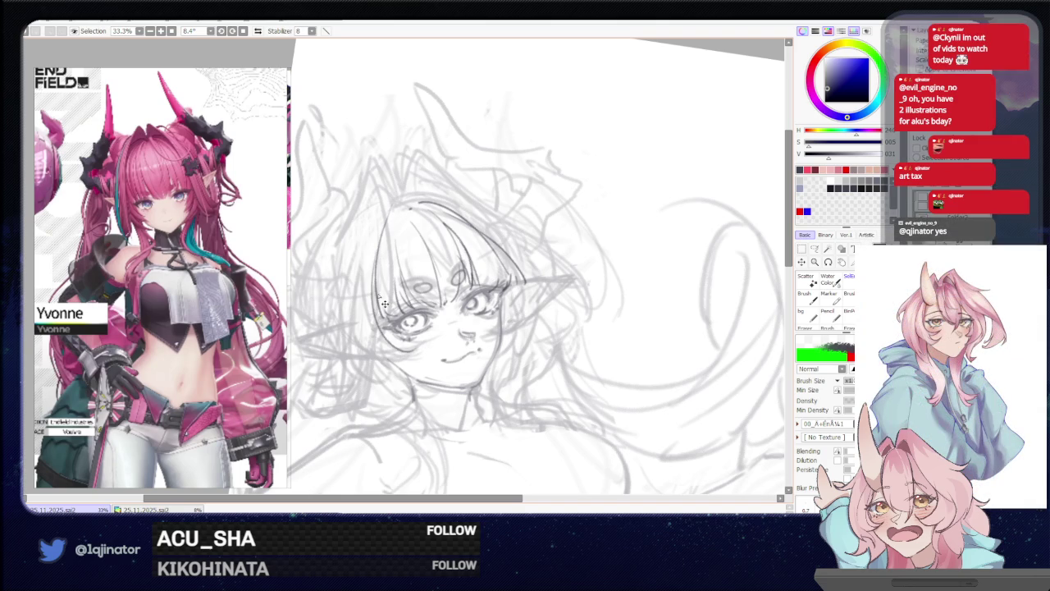
key(ctrl+z)
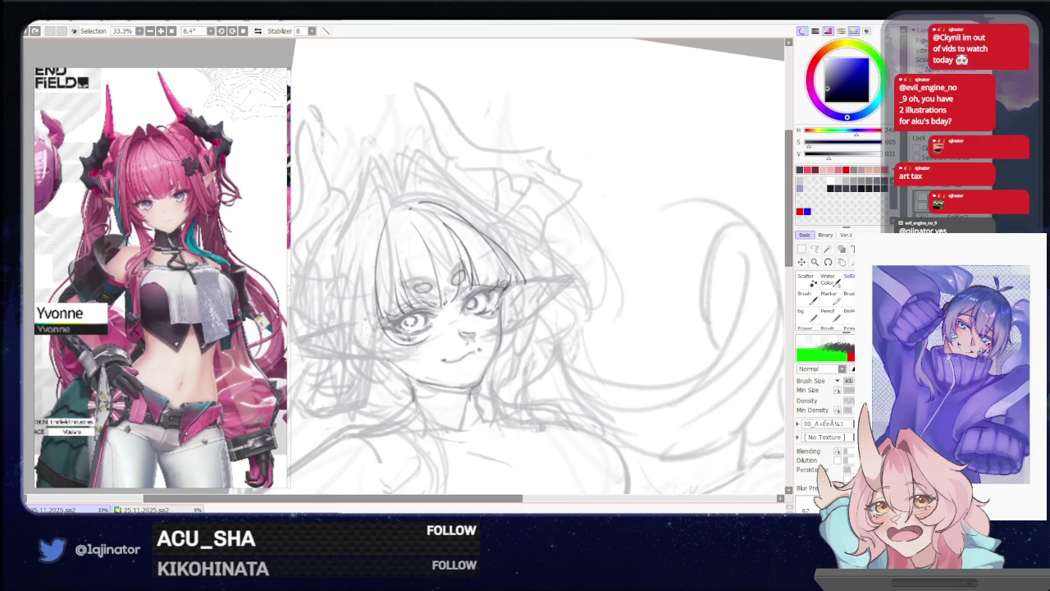
Redraw the lower jaw line darker toward the chin
drag(367, 300, 418, 389)
key(ctrl+z)
drag(366, 351, 420, 352)
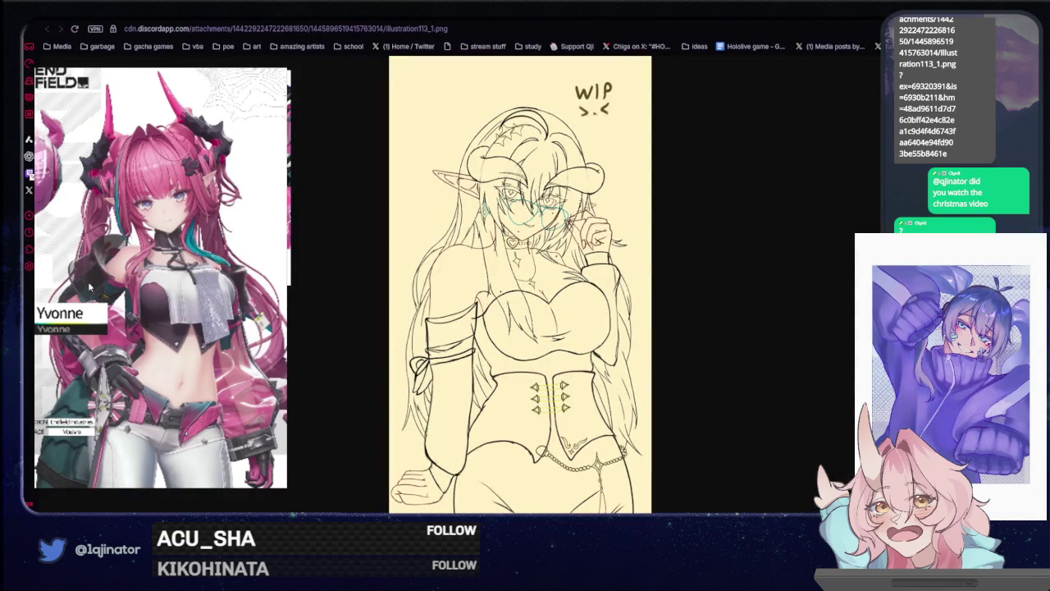
click(513, 261)
click(512, 276)
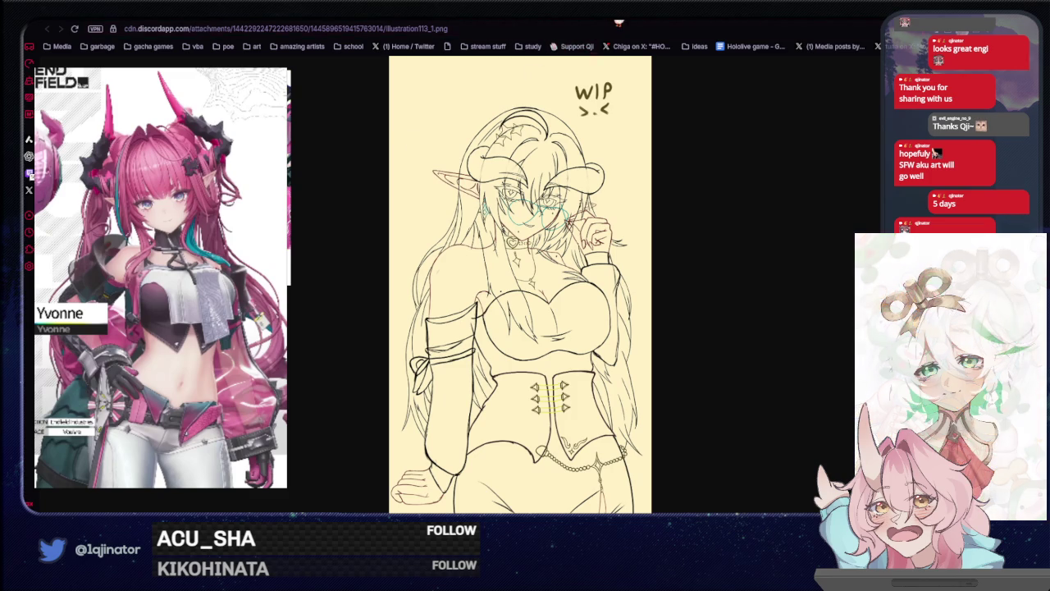
key(alt+Tab)
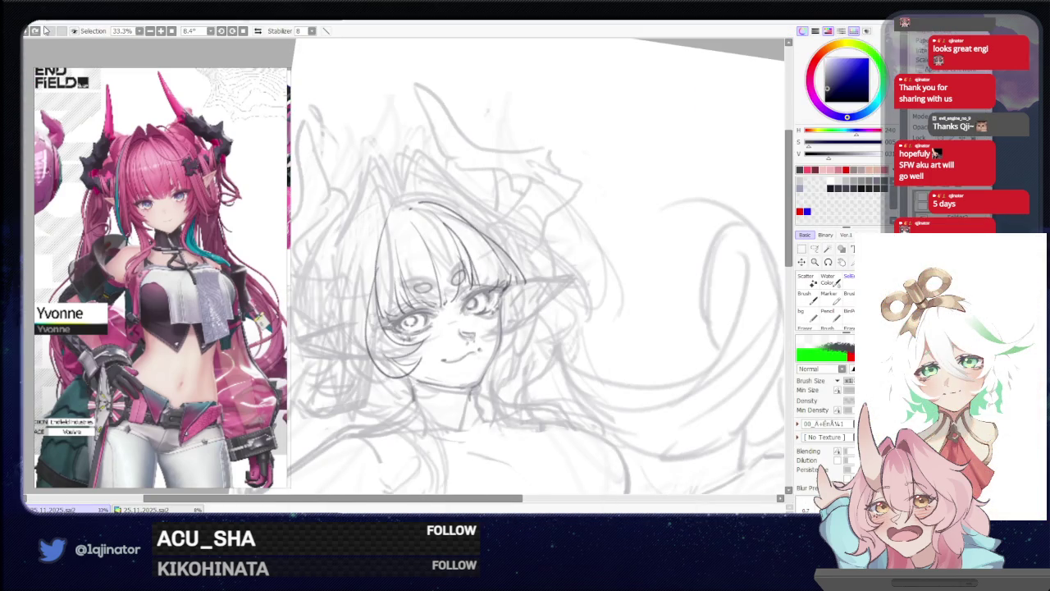
Adjust the canvas and scroll the reference panel to the close-up of the pink-haired horned character
scroll(right, 3)
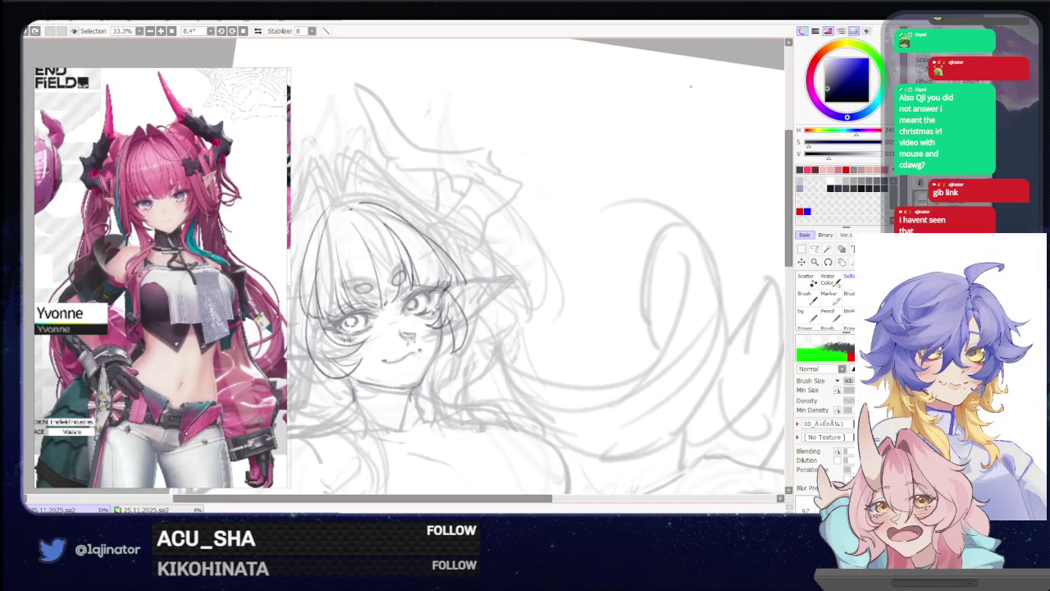
drag(562, 282, 517, 338)
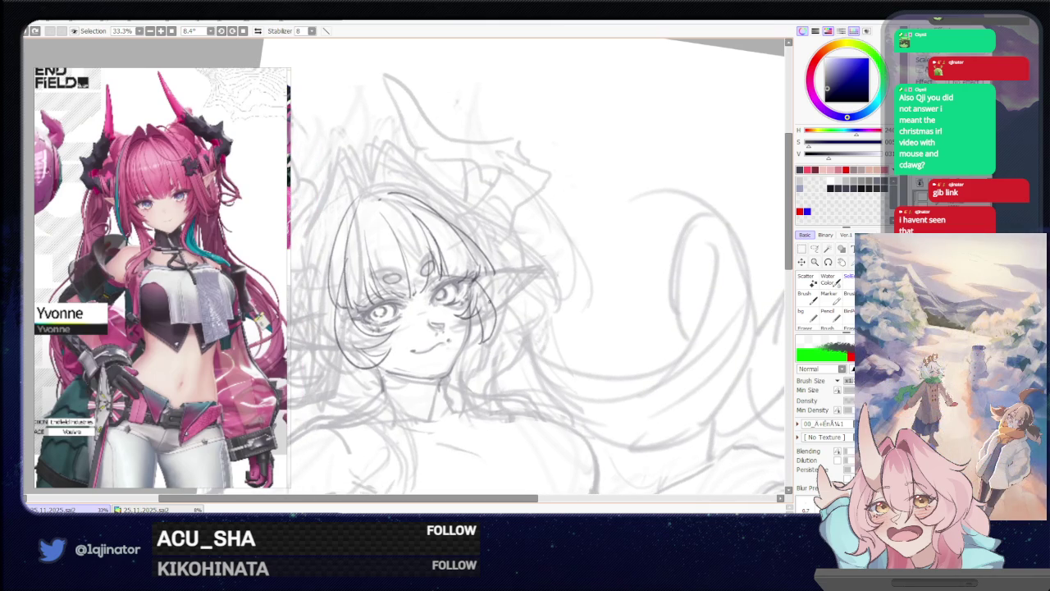
scroll(down, 3)
scroll(up, 3)
scroll(up, 3)
scroll(down, 3)
scroll(up, 3)
scroll(up, 3)
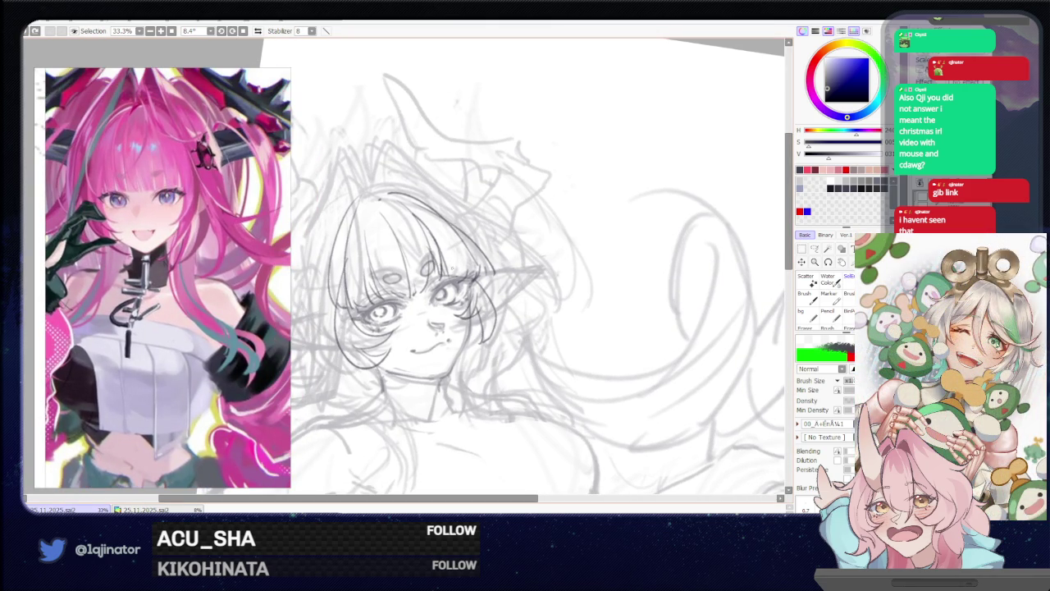
Undo the old strokes and retry the face's left contour line
key(ctrl+z)
key(ctrl+z)
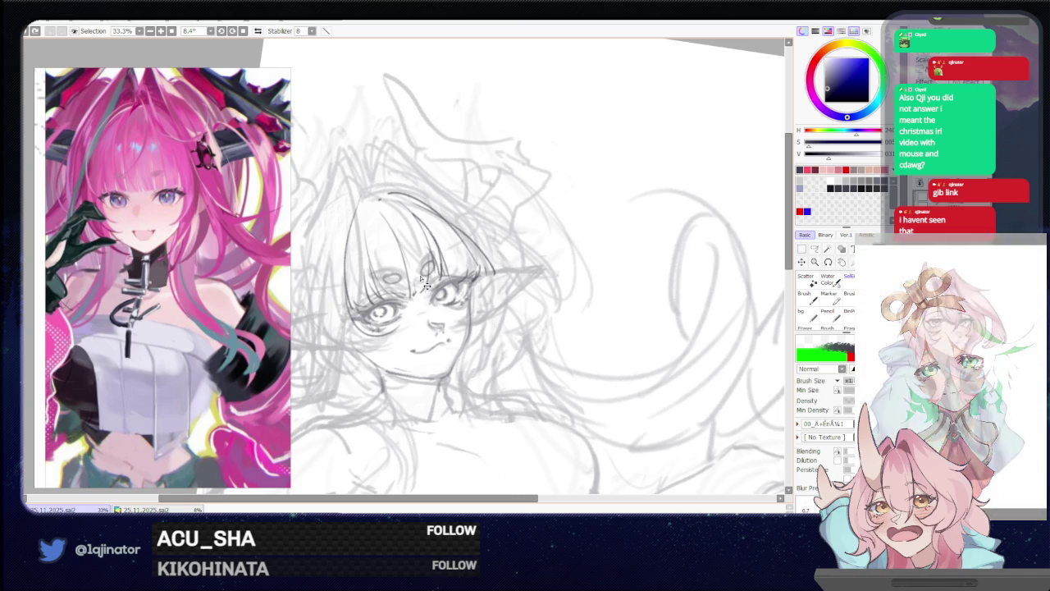
drag(358, 195, 325, 345)
key(ctrl+z)
drag(361, 196, 325, 312)
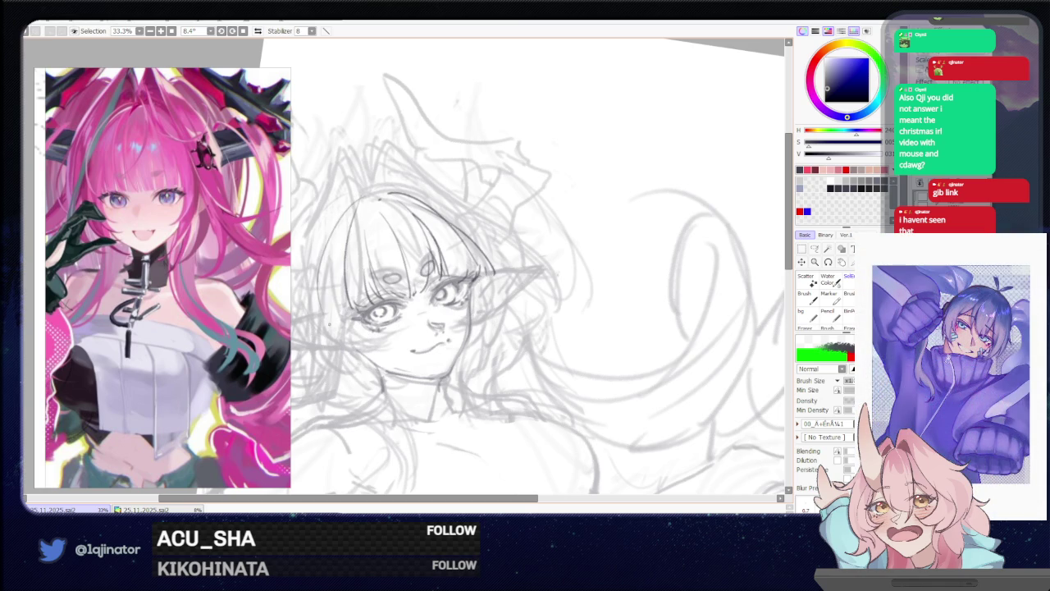
key(ctrl+z)
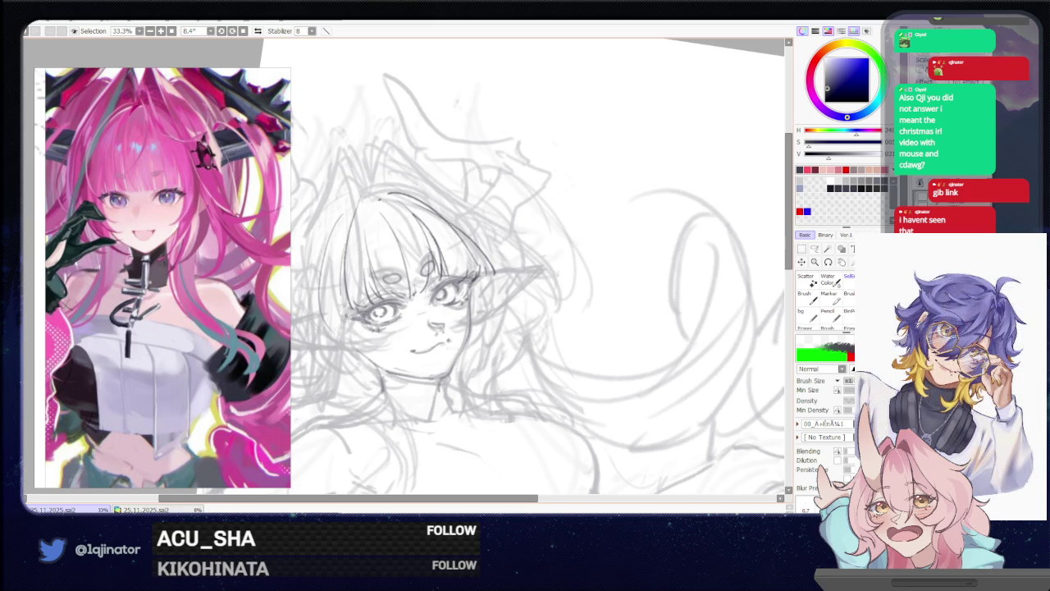
Darken the left cheek and jaw lines, then retrace the face's left side at -8.4° rotation
drag(355, 296, 370, 328)
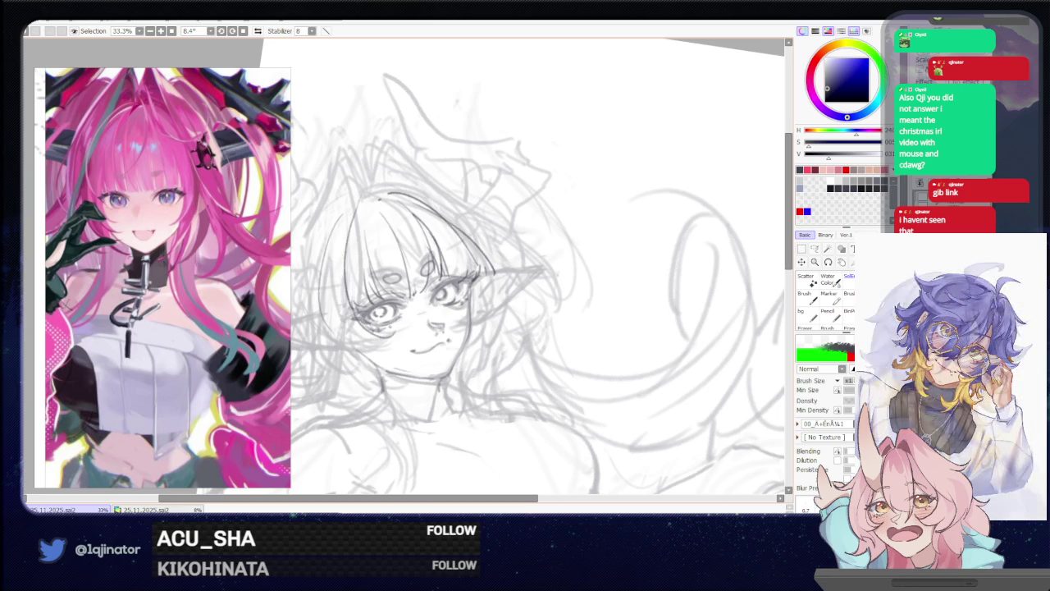
drag(353, 281, 327, 383)
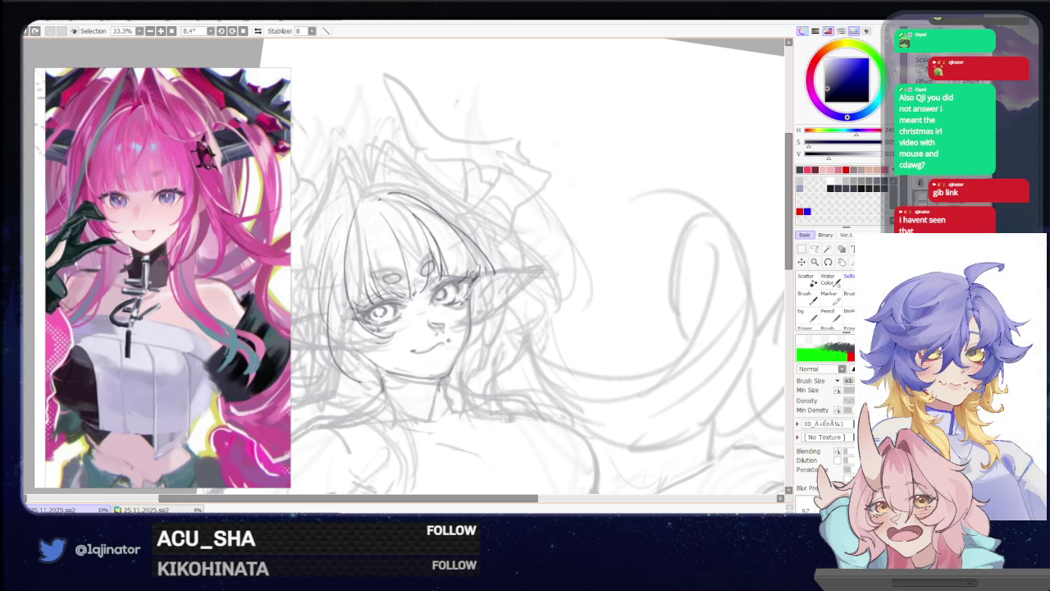
drag(351, 347, 366, 384)
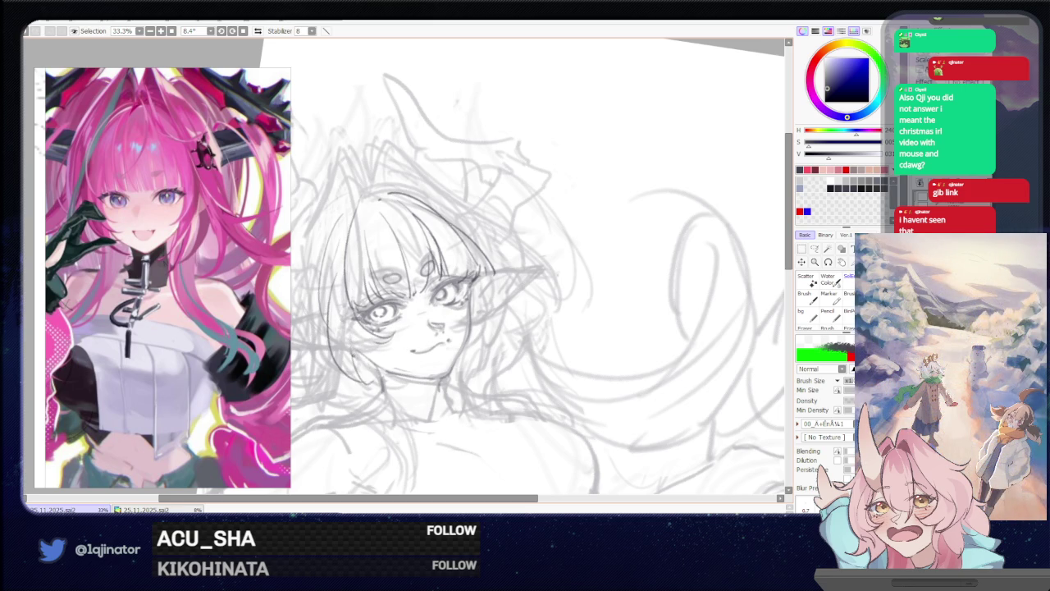
key(ctrl+z)
drag(366, 335, 330, 375)
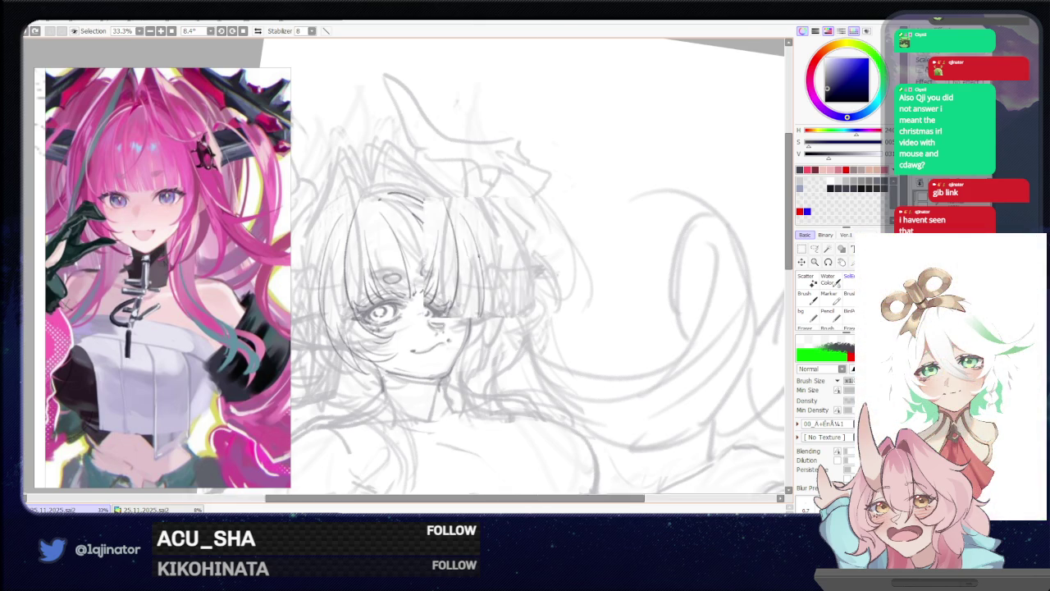
drag(484, 277, 518, 262)
drag(394, 246, 392, 345)
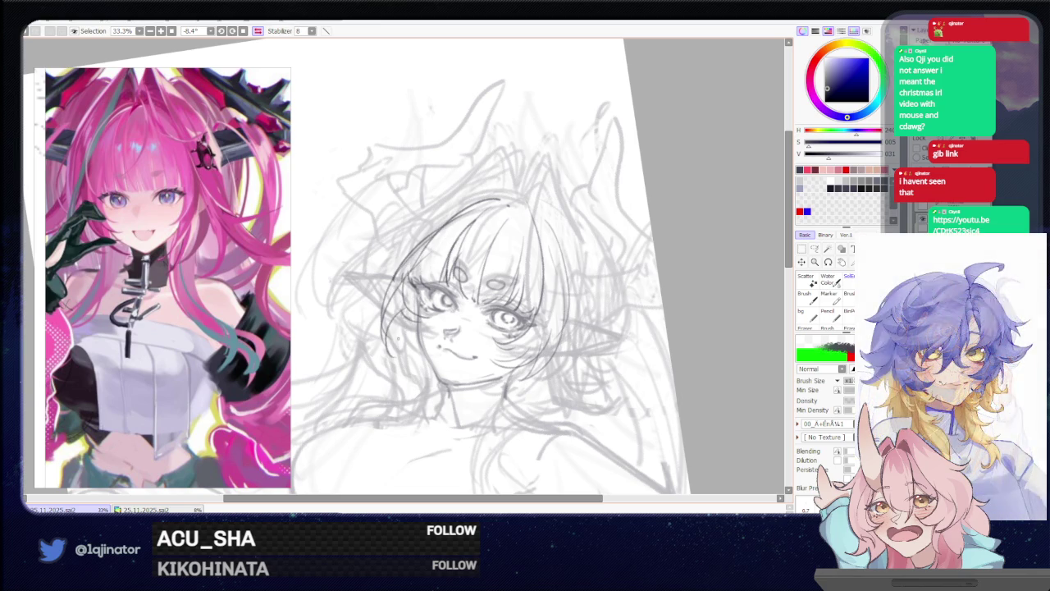
Draw darker hair strands and a curving hair line left of the face
drag(454, 223, 404, 307)
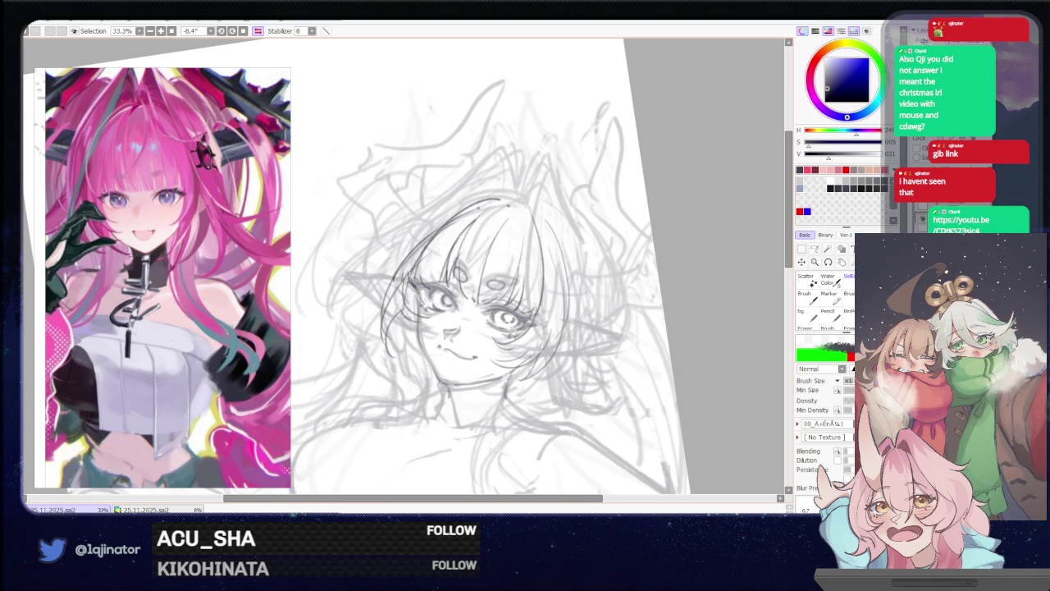
drag(509, 190, 485, 246)
drag(500, 203, 486, 235)
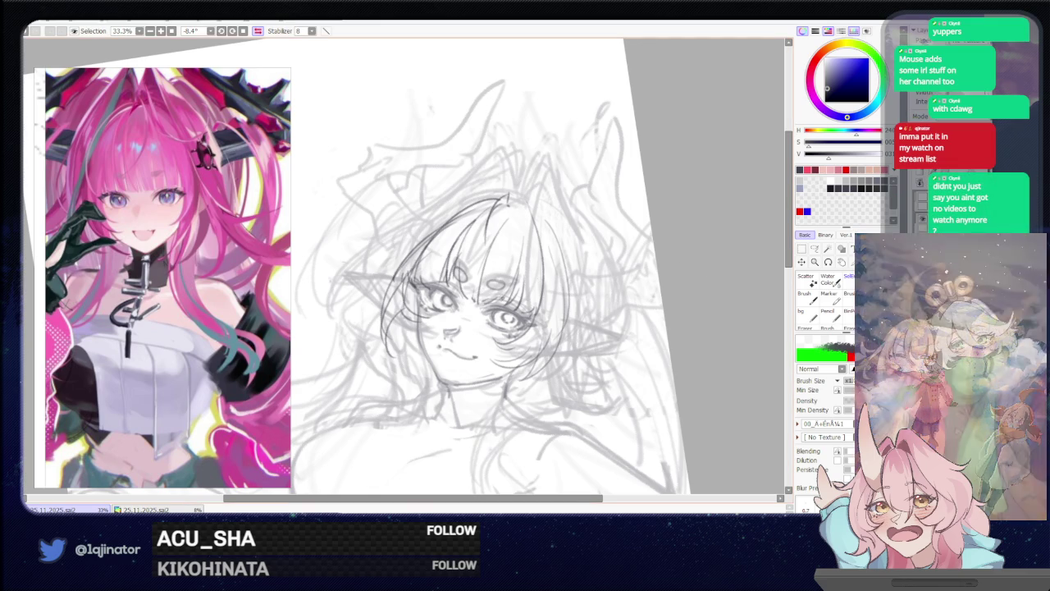
key(e)
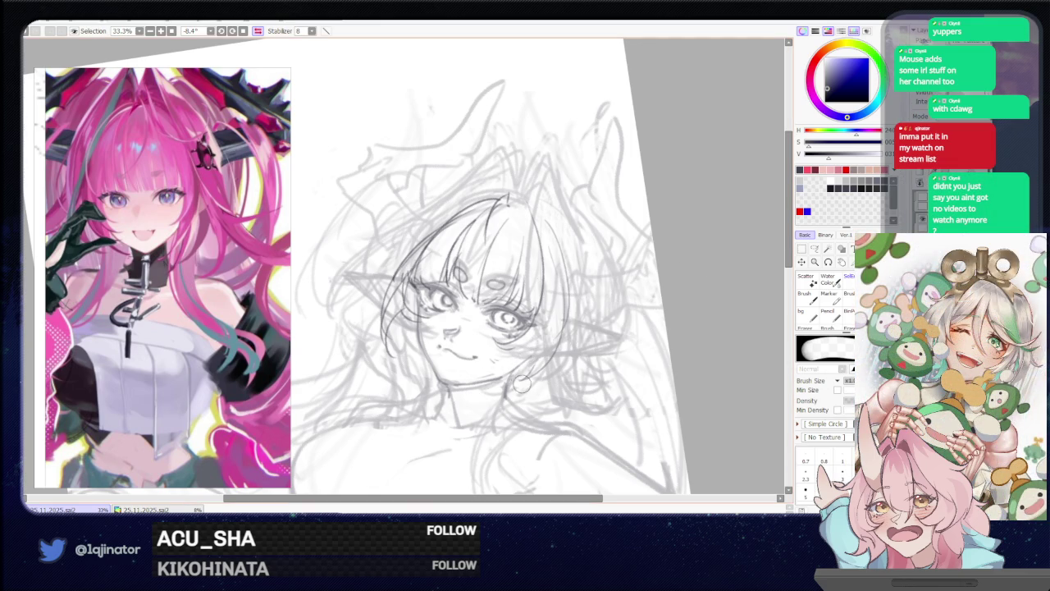
With the pencil brush active, flip the canvas horizontally and center the face
key(b)
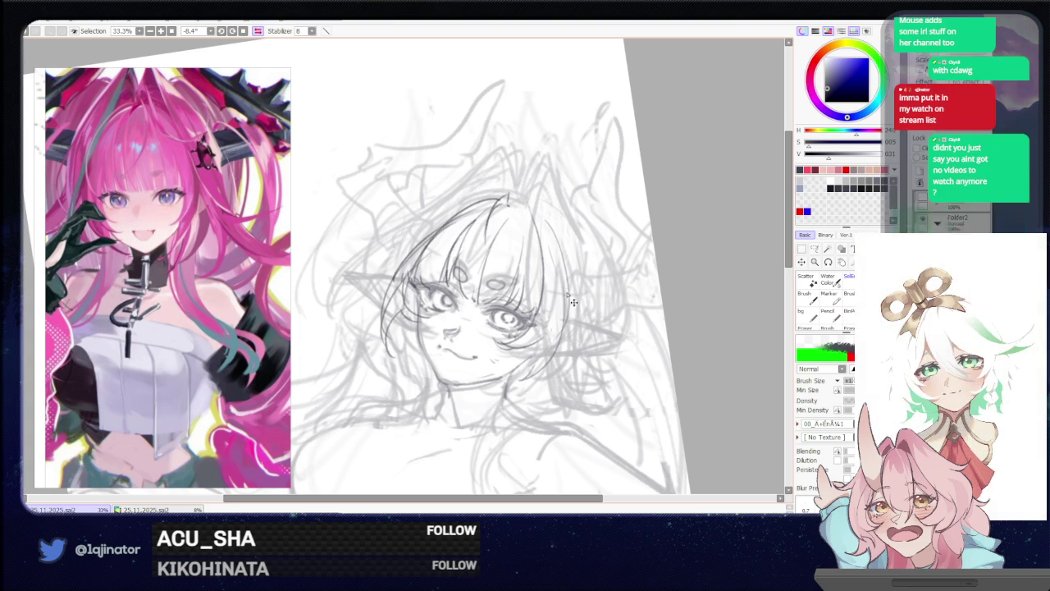
key(e)
key(b)
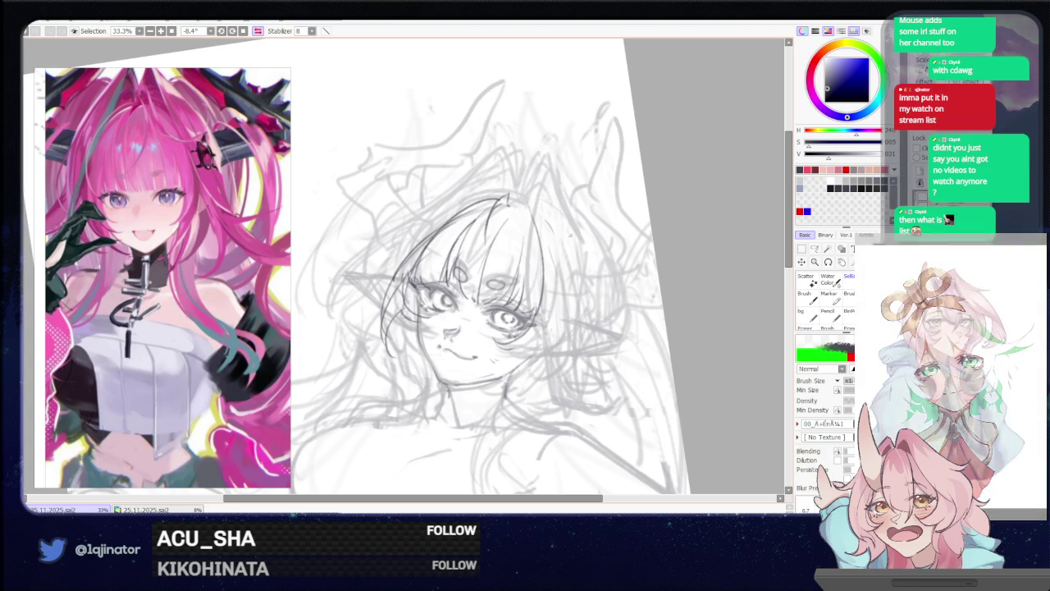
key(h)
drag(266, 256, 413, 207)
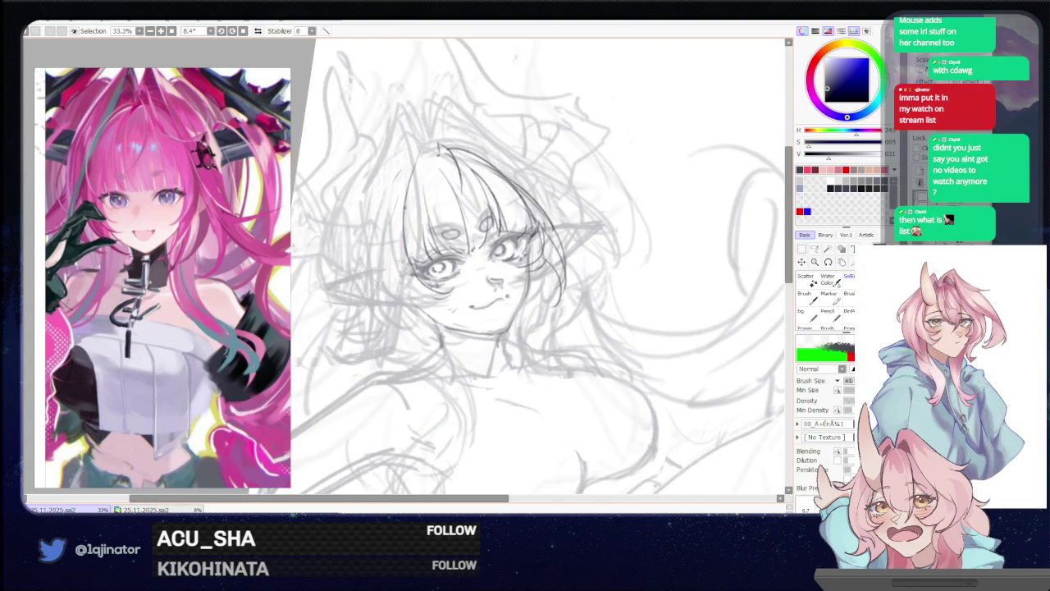
Redraw the left hair, cheek and jaw contour lines darker
drag(418, 280, 487, 376)
key(ctrl+z)
key(ctrl+z)
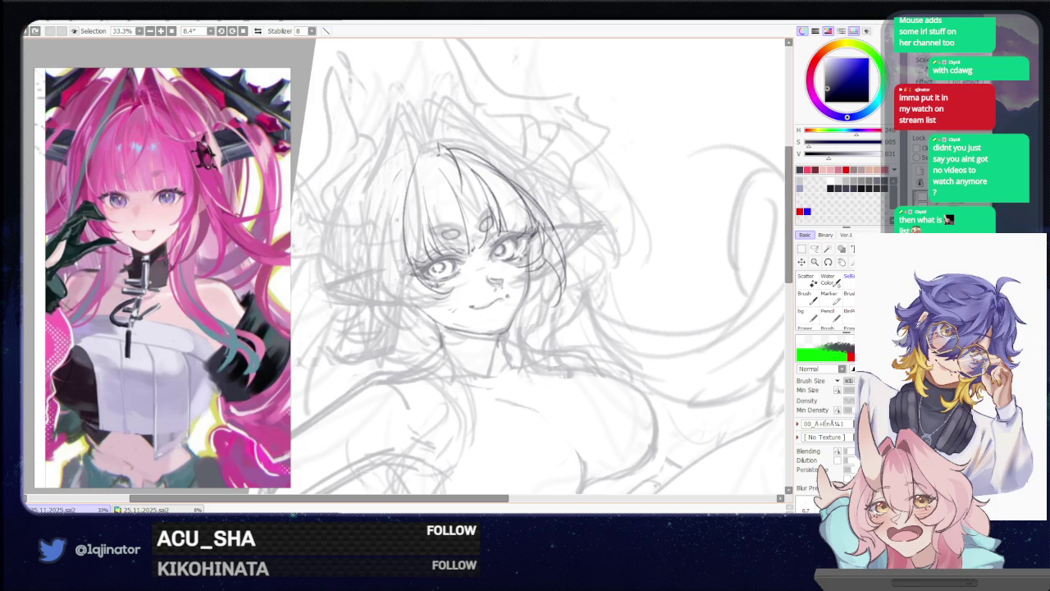
drag(428, 148, 414, 328)
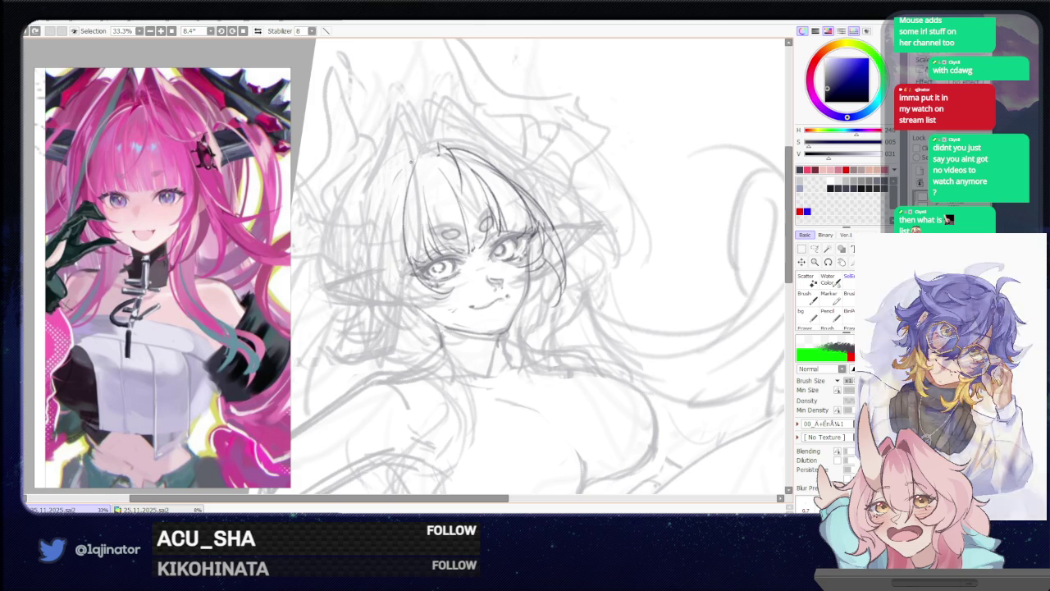
drag(426, 153, 384, 279)
drag(385, 207, 461, 338)
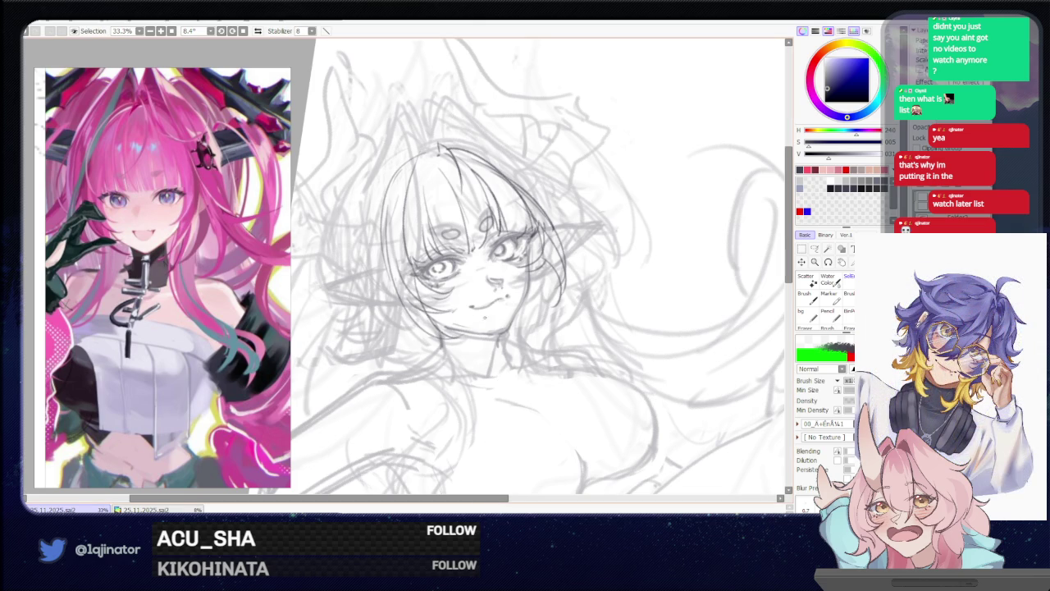
Level the canvas view and sharpen the pointed tuft on top of the head
drag(466, 326, 453, 345)
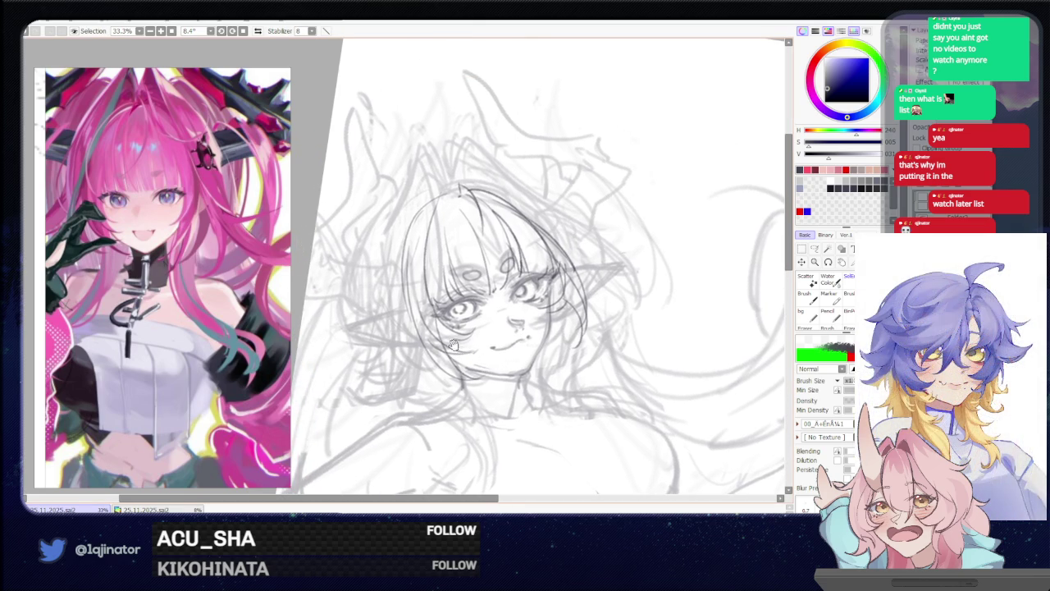
scroll(up, 3)
drag(542, 342, 529, 302)
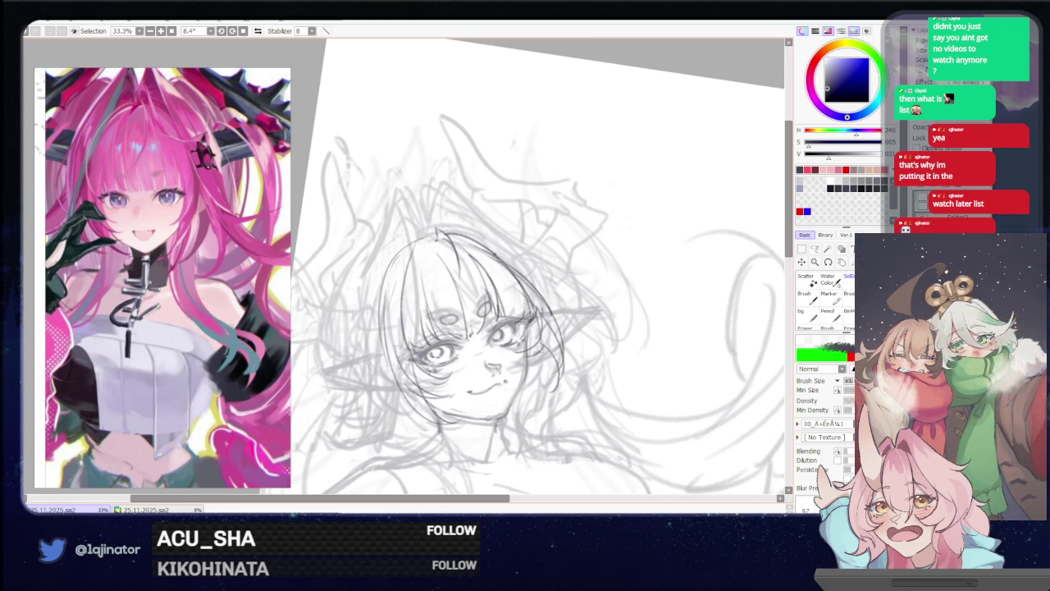
drag(529, 302, 464, 282)
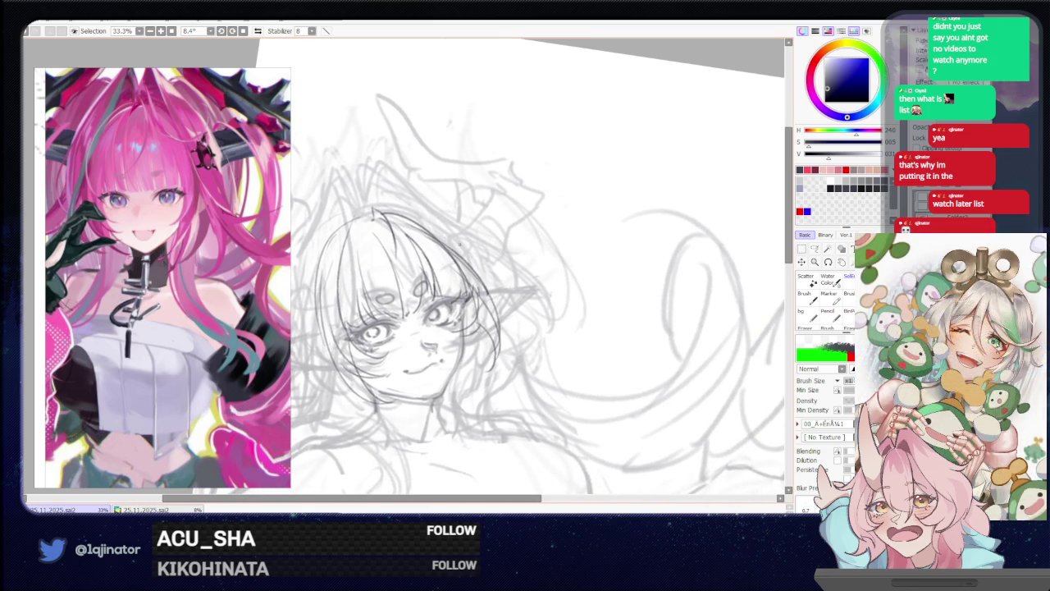
drag(526, 327, 554, 387)
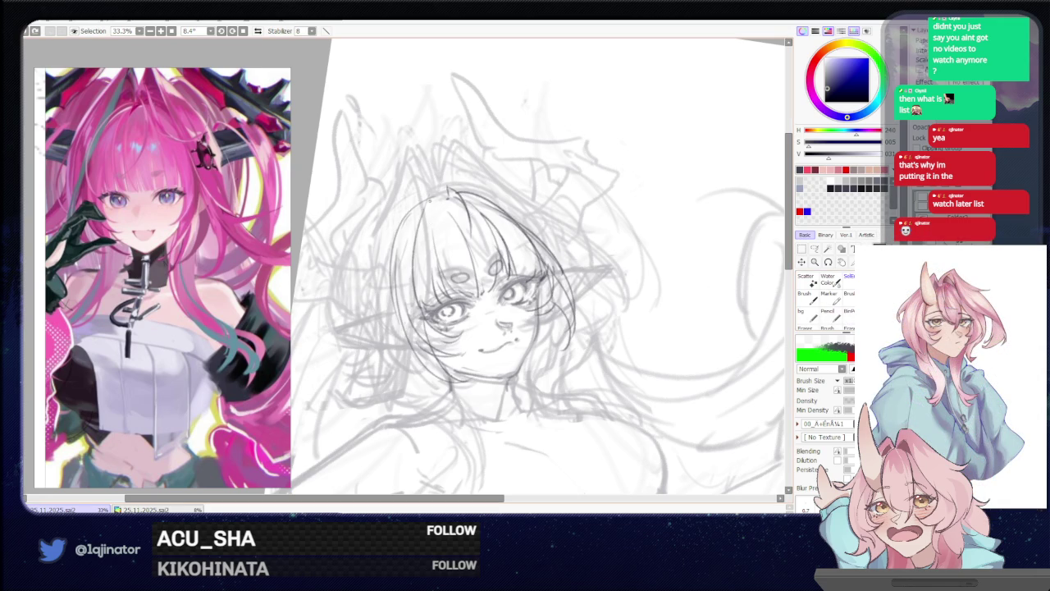
click(807, 325)
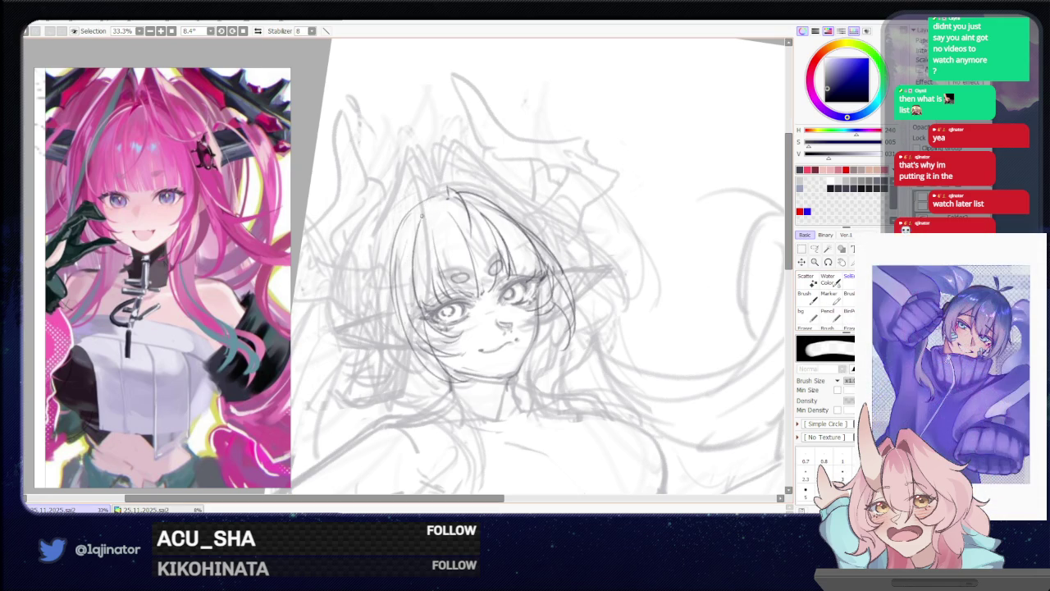
key(b)
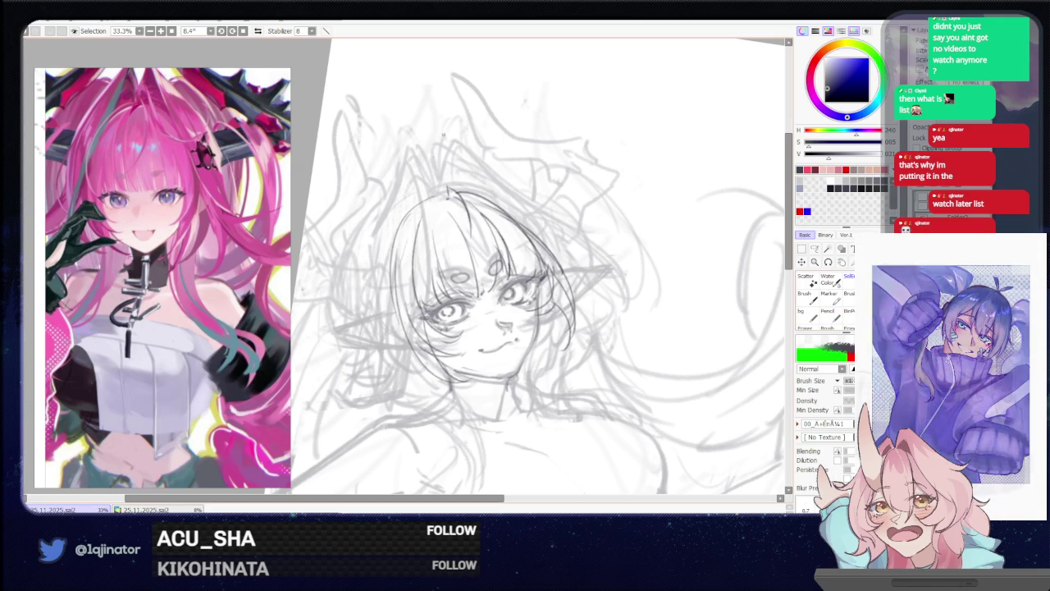
drag(435, 165, 440, 209)
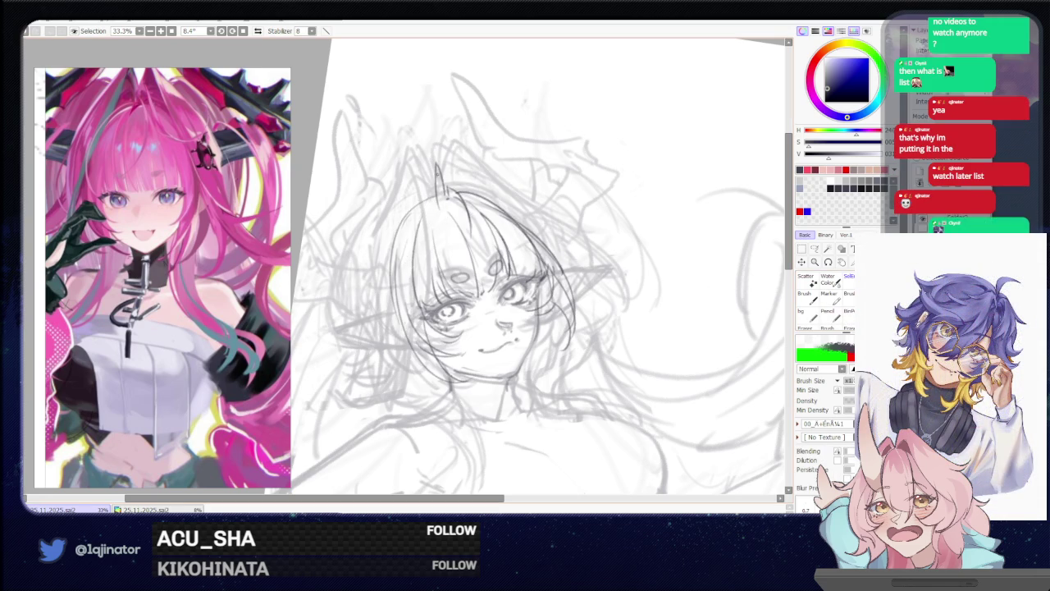
drag(433, 157, 440, 248)
drag(435, 178, 435, 251)
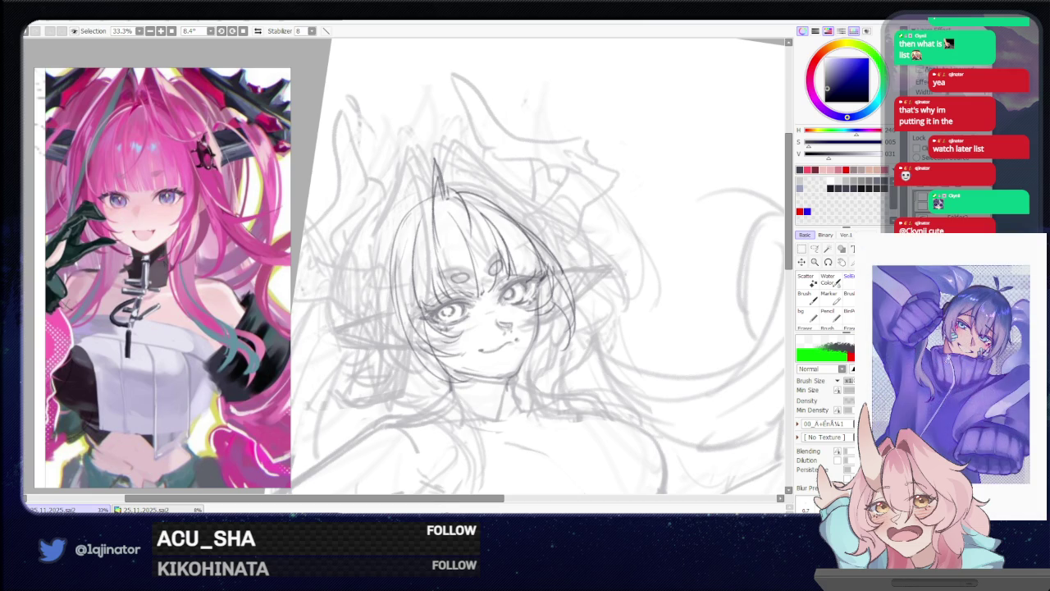
Darken the hair strand and short line along the right cheek
drag(492, 287, 427, 205)
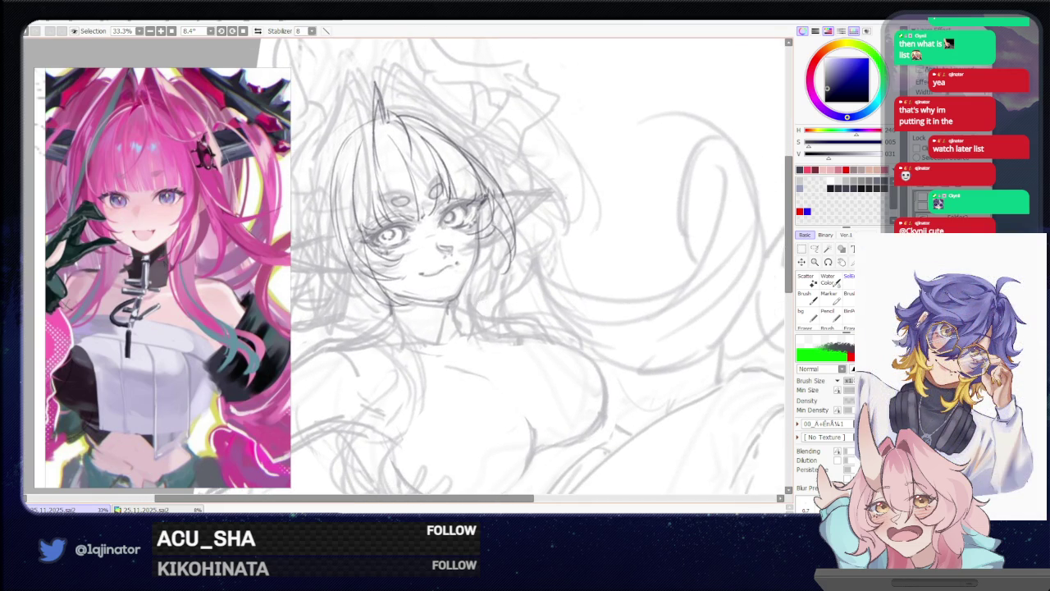
drag(512, 210, 484, 295)
drag(506, 217, 492, 298)
key(ctrl+z)
drag(510, 220, 489, 304)
key(ctrl+z)
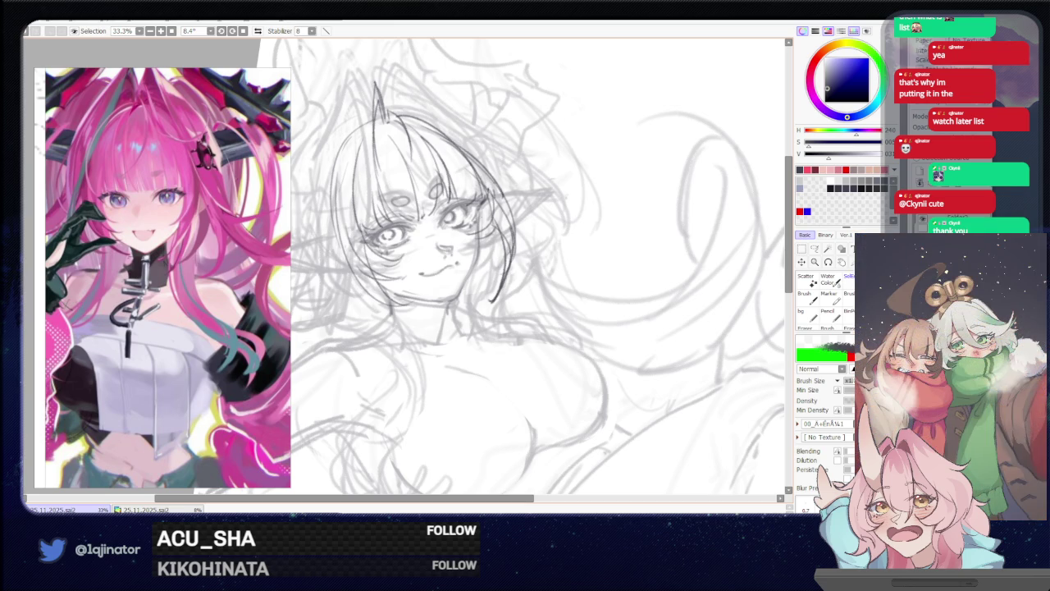
drag(505, 223, 534, 310)
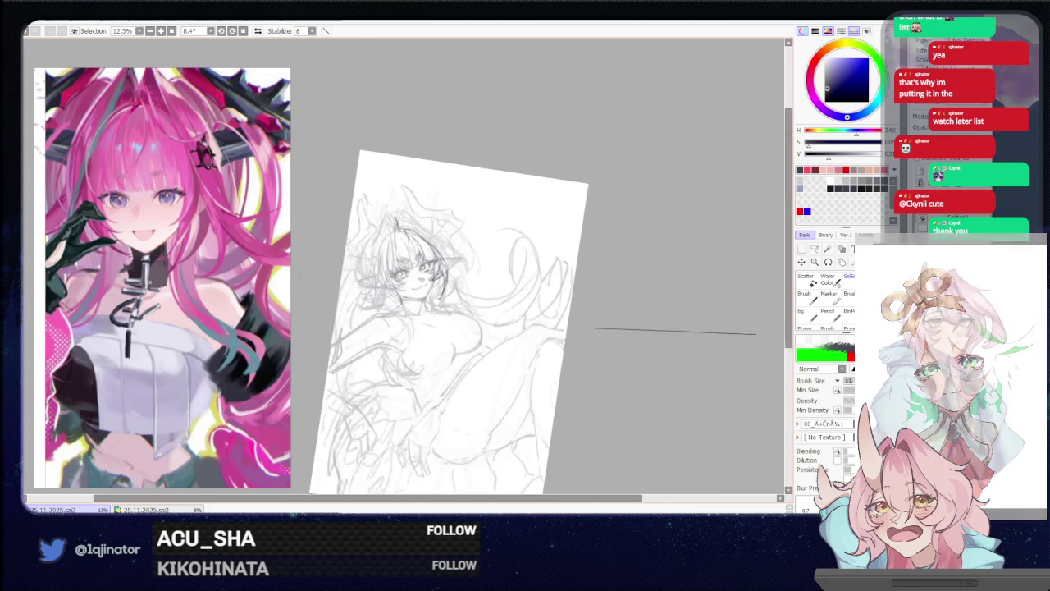
Test several strokes for the face's left edge, undoing each one
drag(344, 208, 386, 362)
key(ctrl+z)
drag(349, 233, 359, 320)
key(ctrl+z)
drag(343, 232, 386, 363)
key(ctrl+z)
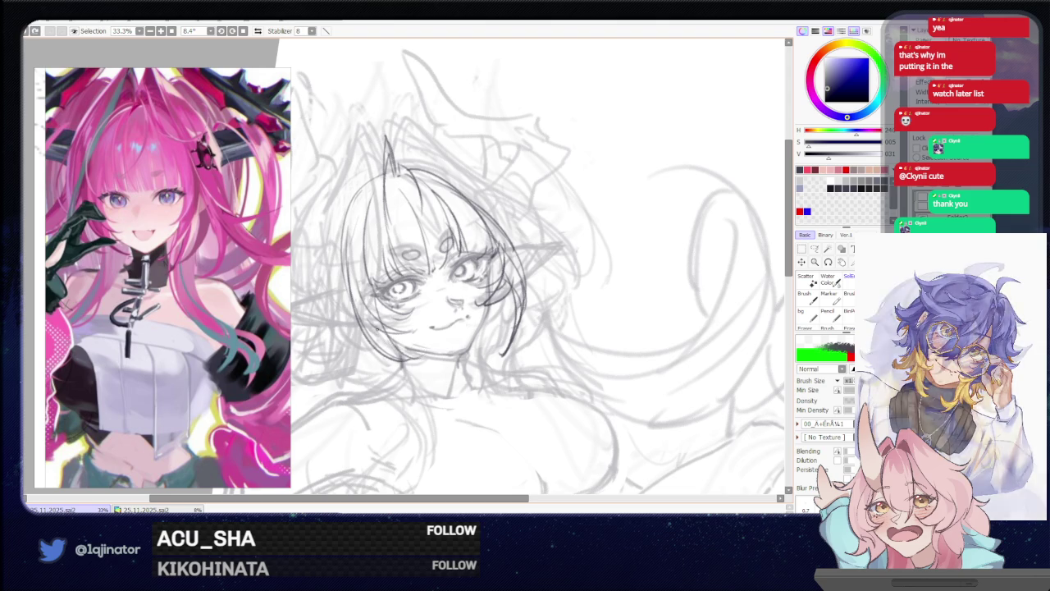
Try a short lower-left jaw stroke, then mirror the canvas to check and zoom out
drag(369, 321, 415, 333)
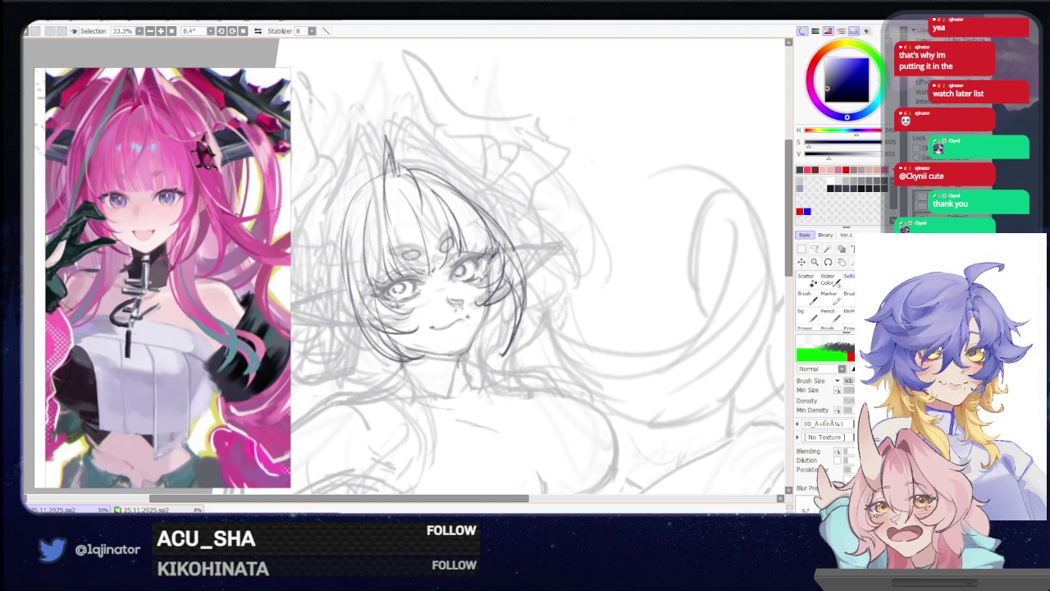
key(ctrl+z)
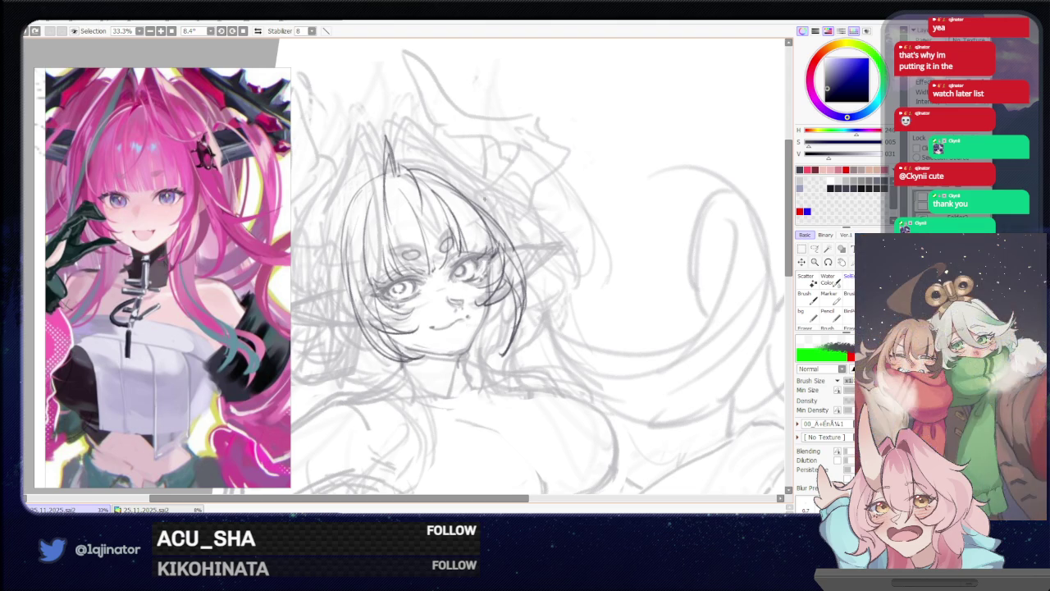
key(h)
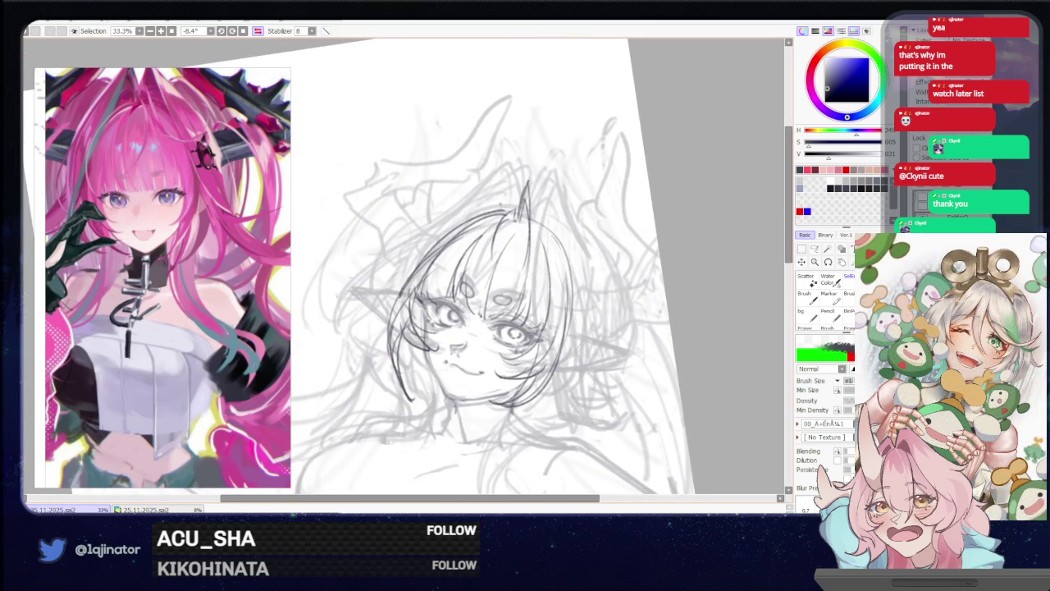
key(ctrl+minus)
key(ctrl+minus)
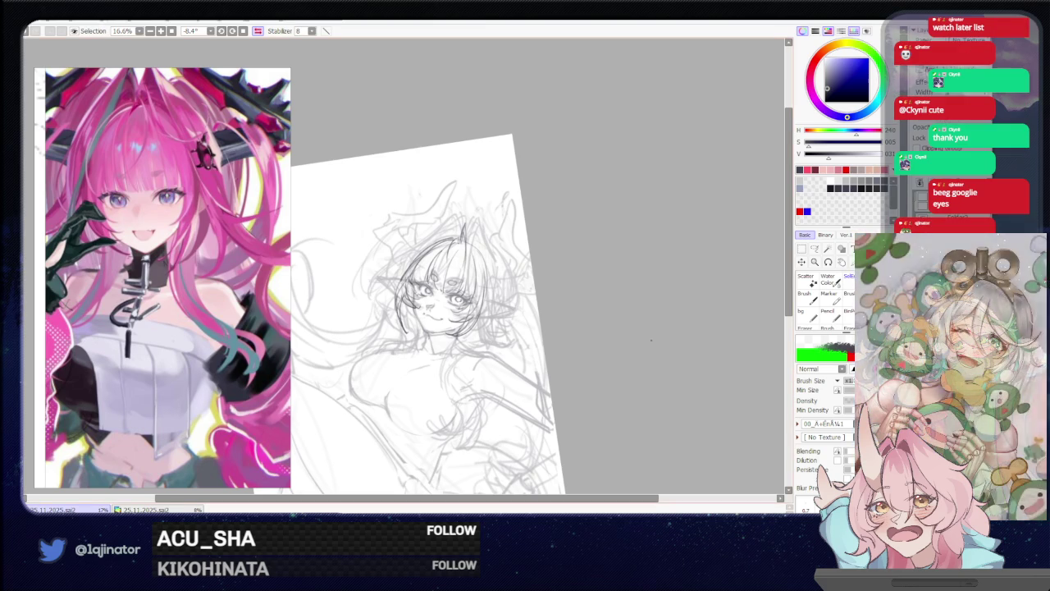
Unflip and rotate the canvas, then darken the left cheek, chin and right jawline
key(h)
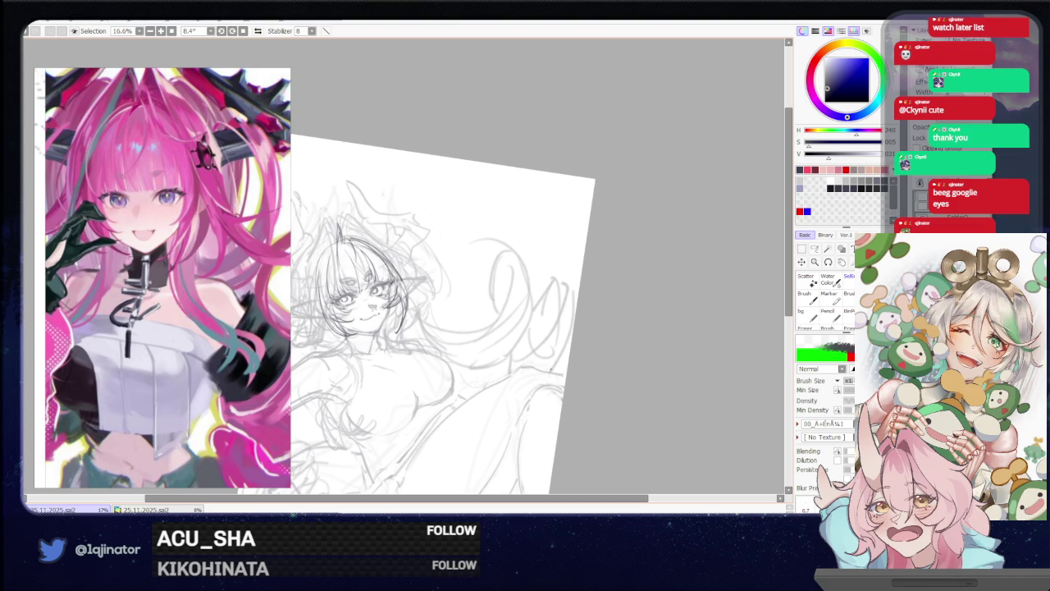
scroll(up, 3)
scroll(up, 3)
scroll(up, 3)
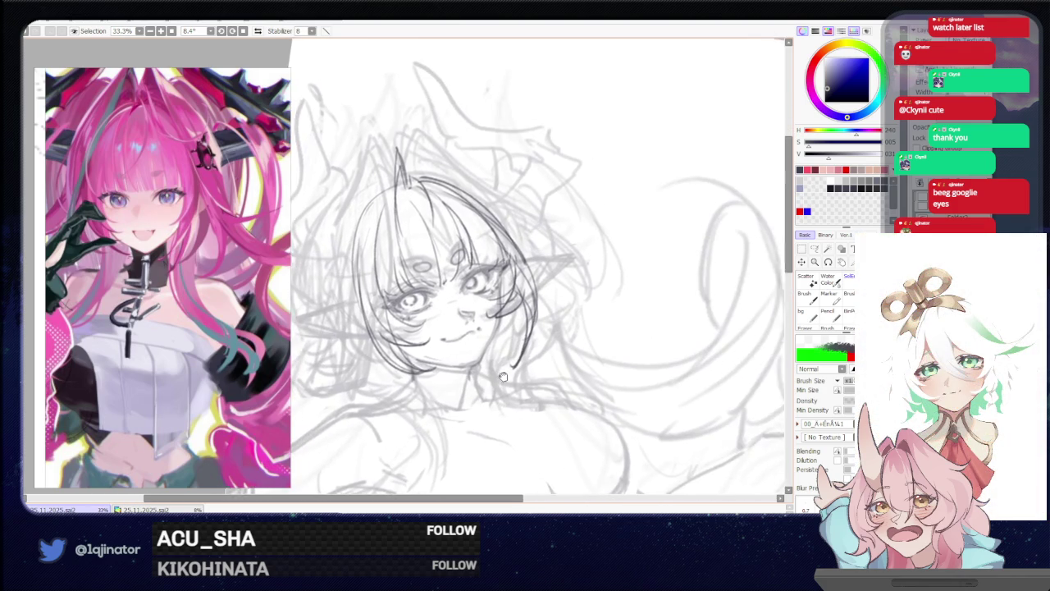
drag(503, 376, 441, 328)
drag(340, 303, 358, 365)
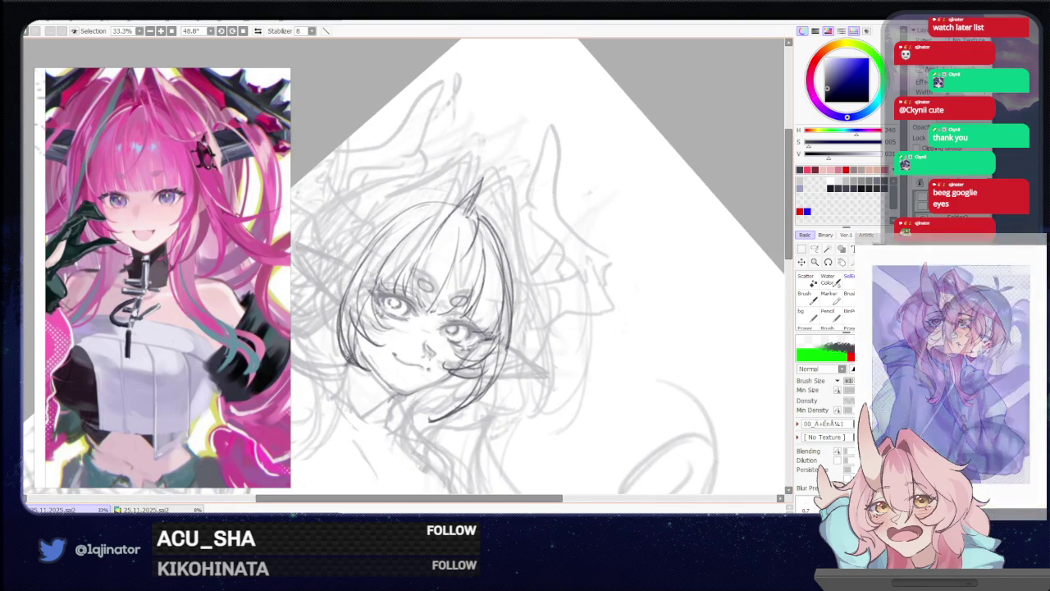
drag(364, 364, 372, 370)
drag(482, 397, 514, 372)
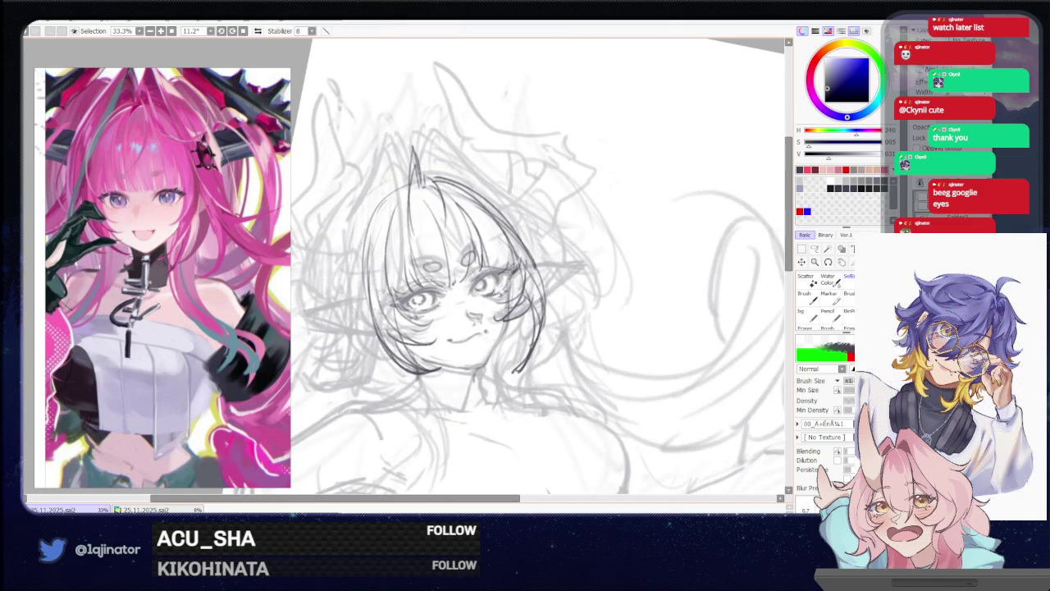
Zoom out to the whole head and undo the long stroke on its left side
key(ctrl+minus)
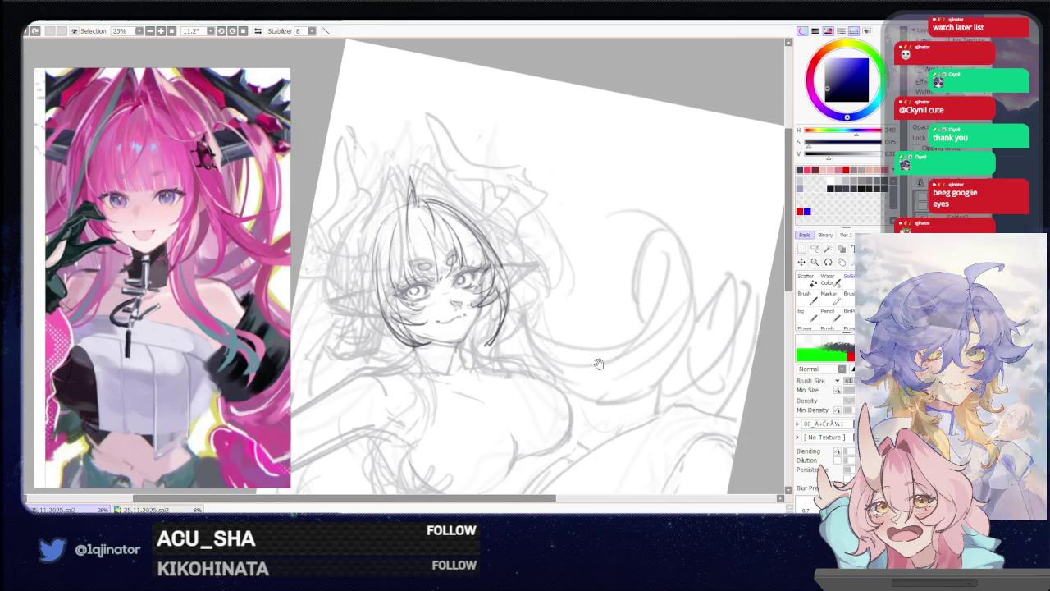
drag(510, 399, 556, 420)
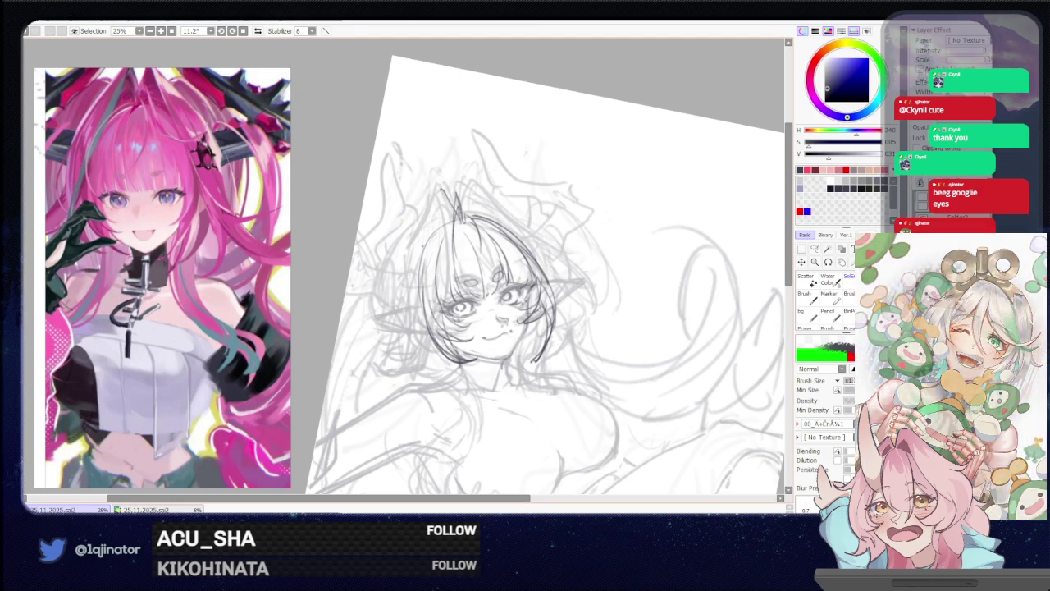
key(ctrl+z)
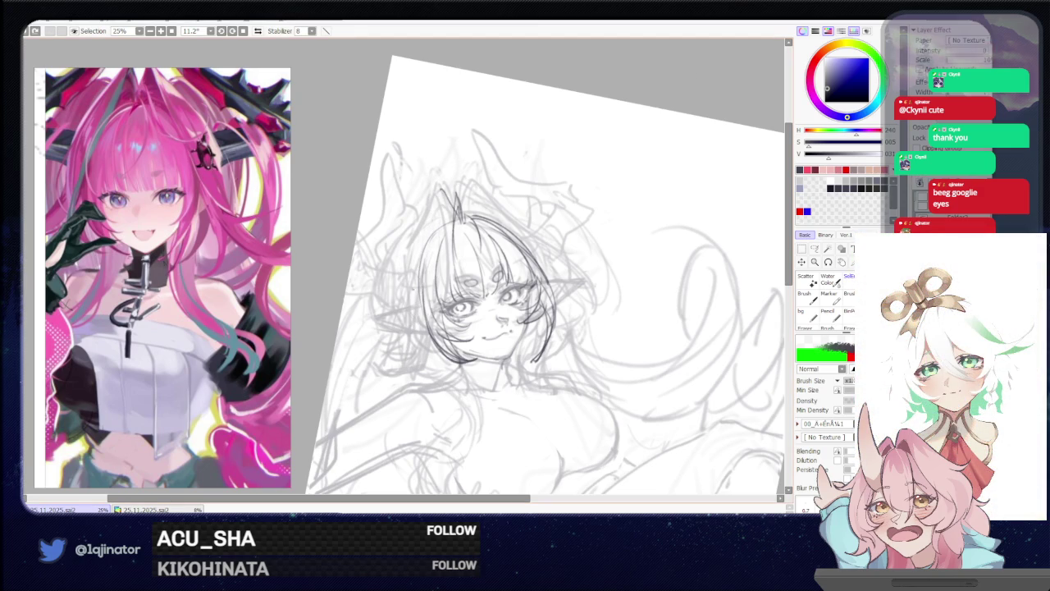
Rotate the canvas to 34.6° and try several strokes along the head's left outline
scroll(down, 3)
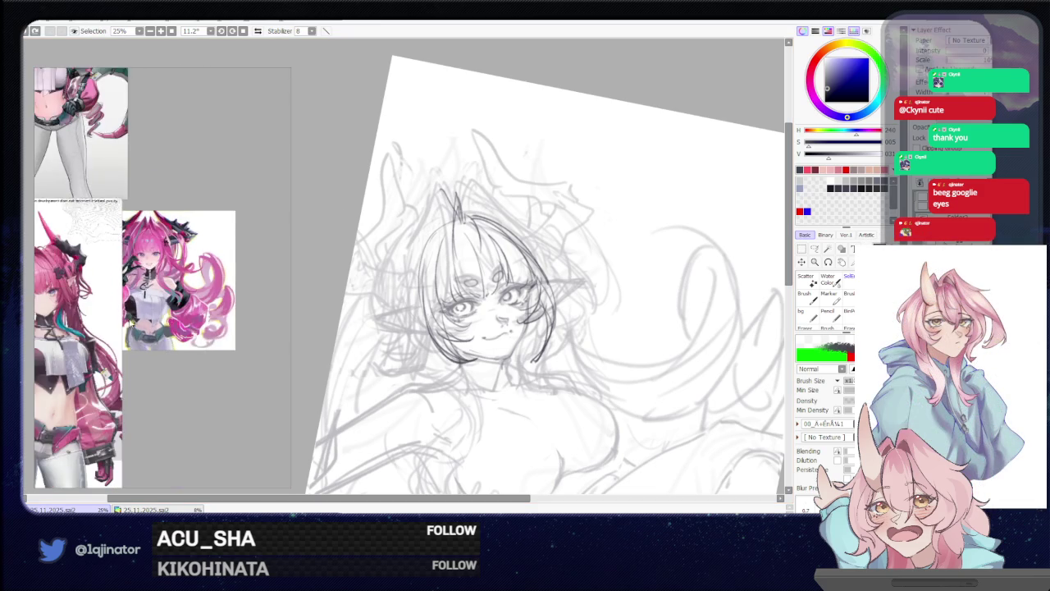
scroll(up, 3)
scroll(up, 3)
scroll(up, 3)
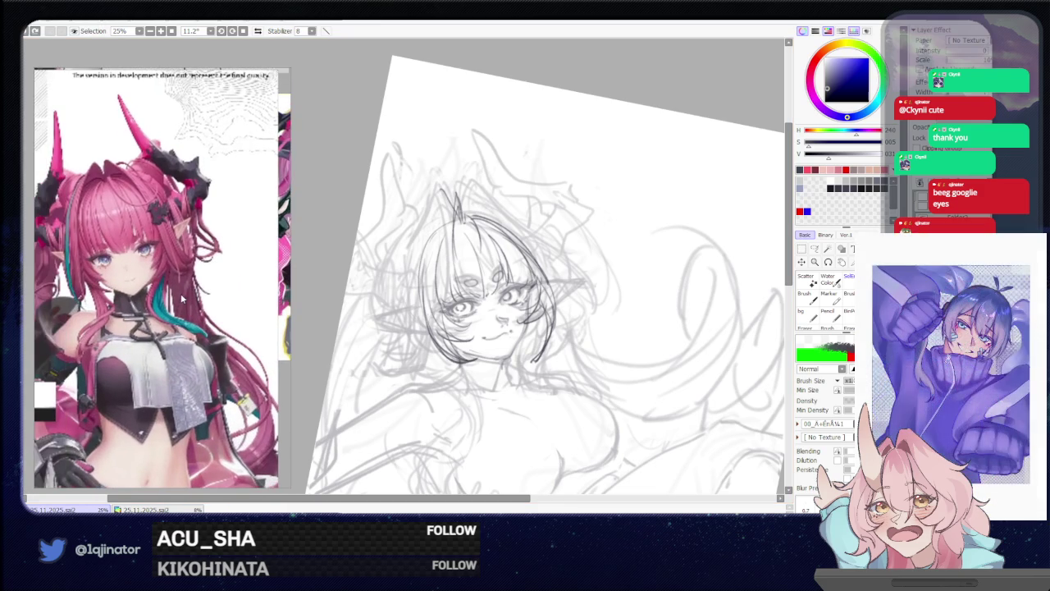
drag(674, 308, 563, 382)
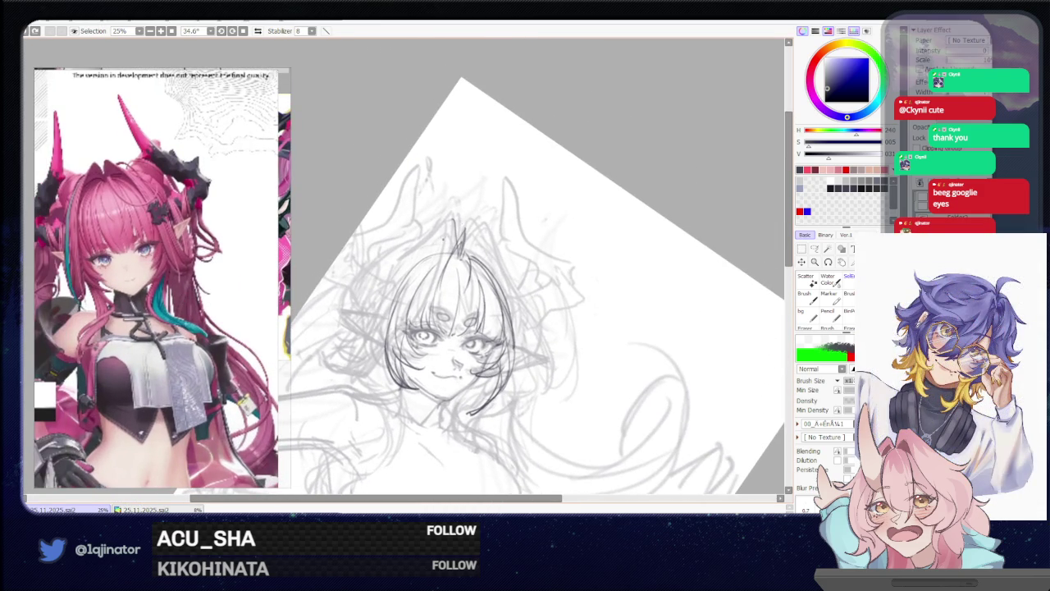
drag(454, 221, 376, 374)
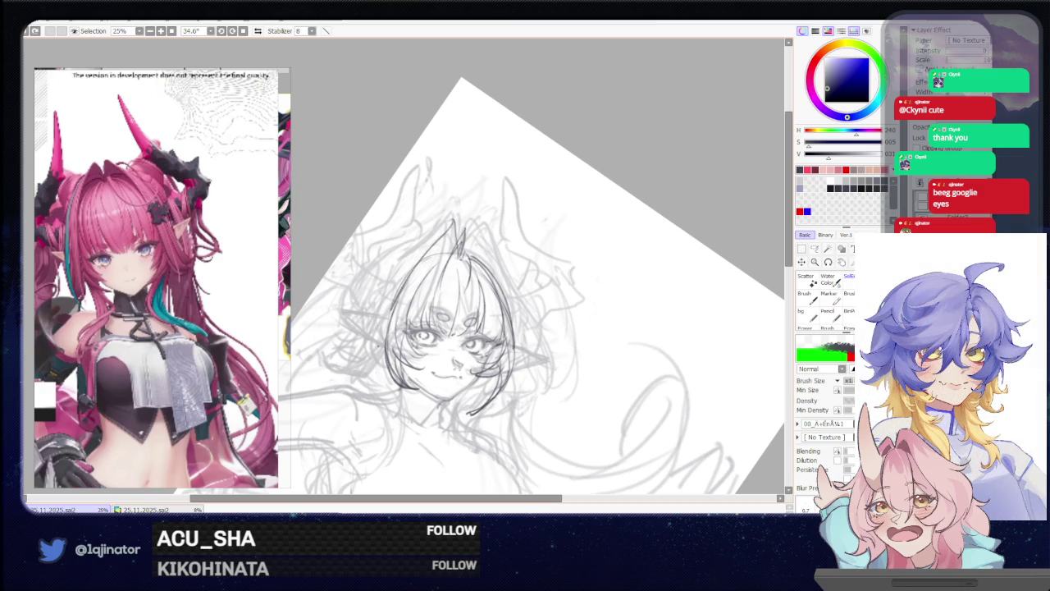
key(ctrl+z)
drag(453, 222, 374, 343)
key(ctrl+z)
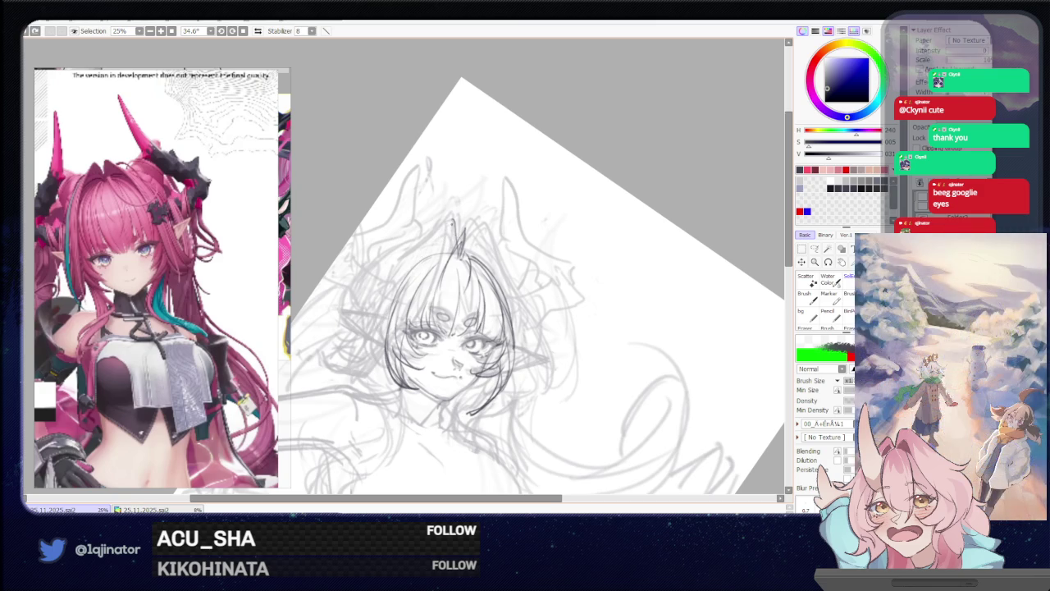
drag(446, 232, 367, 374)
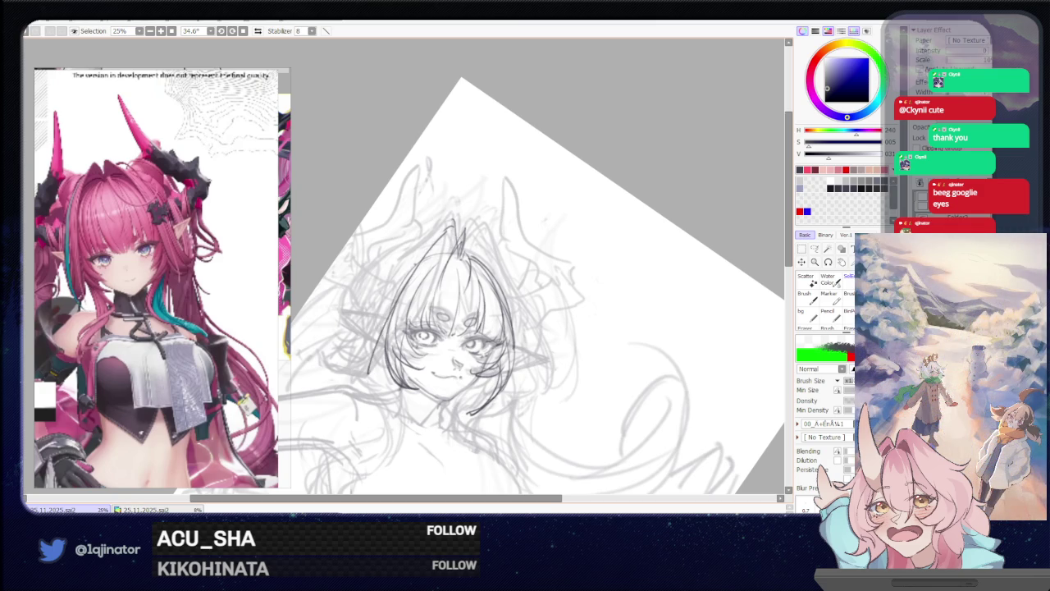
key(ctrl+z)
drag(443, 231, 358, 378)
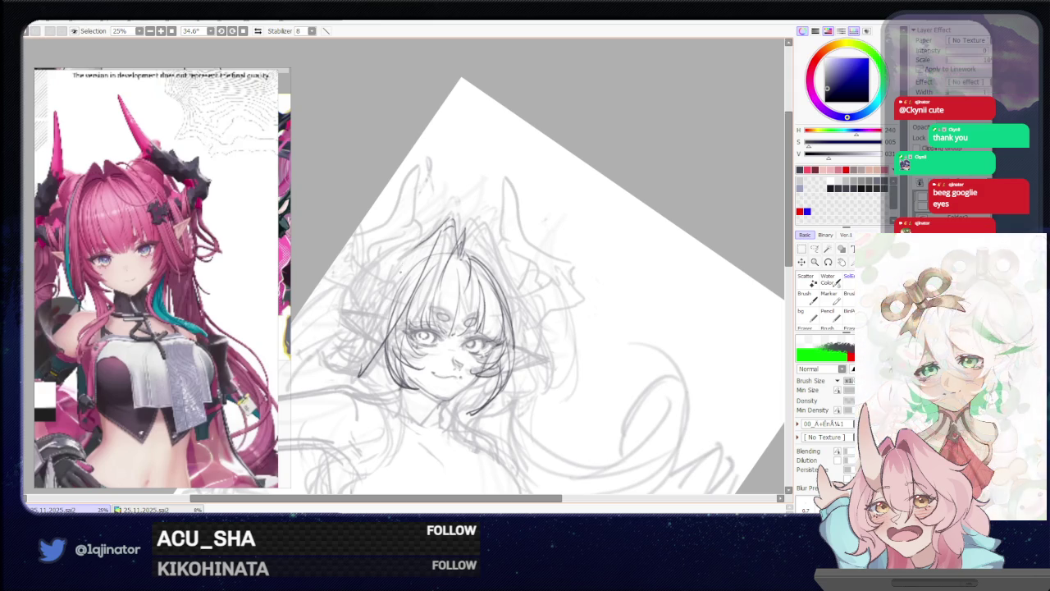
drag(406, 256, 352, 366)
key(ctrl+z)
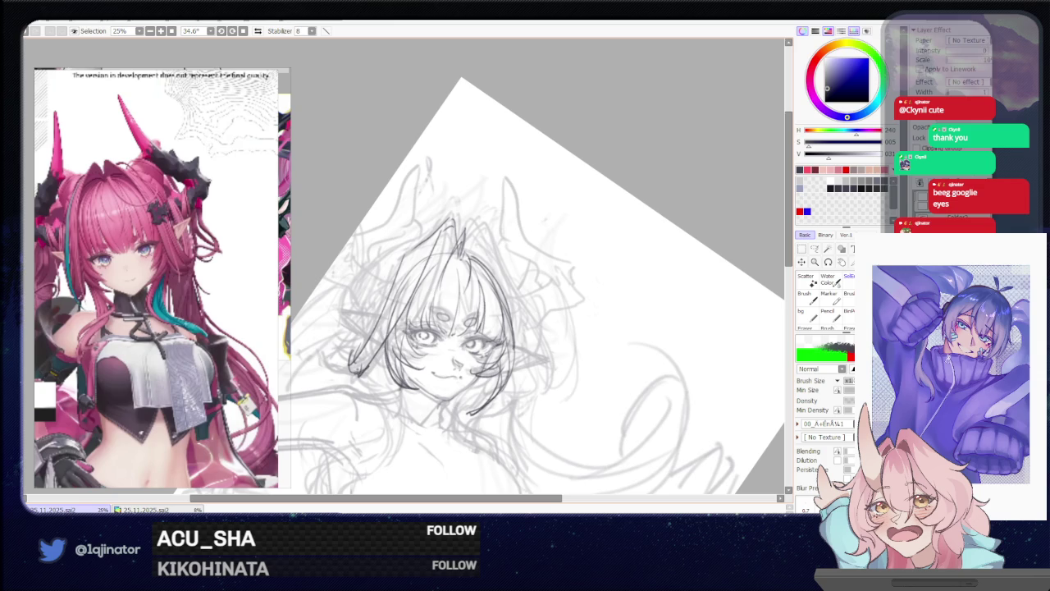
Undo the long dark stroke across the head and ease the rotation to about 8°
key(e)
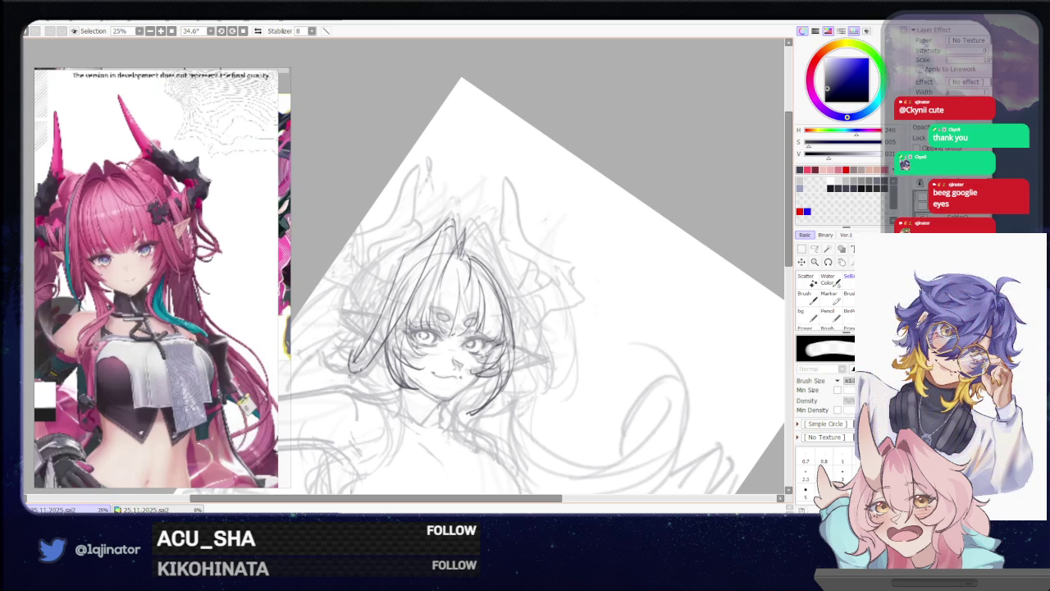
key(b)
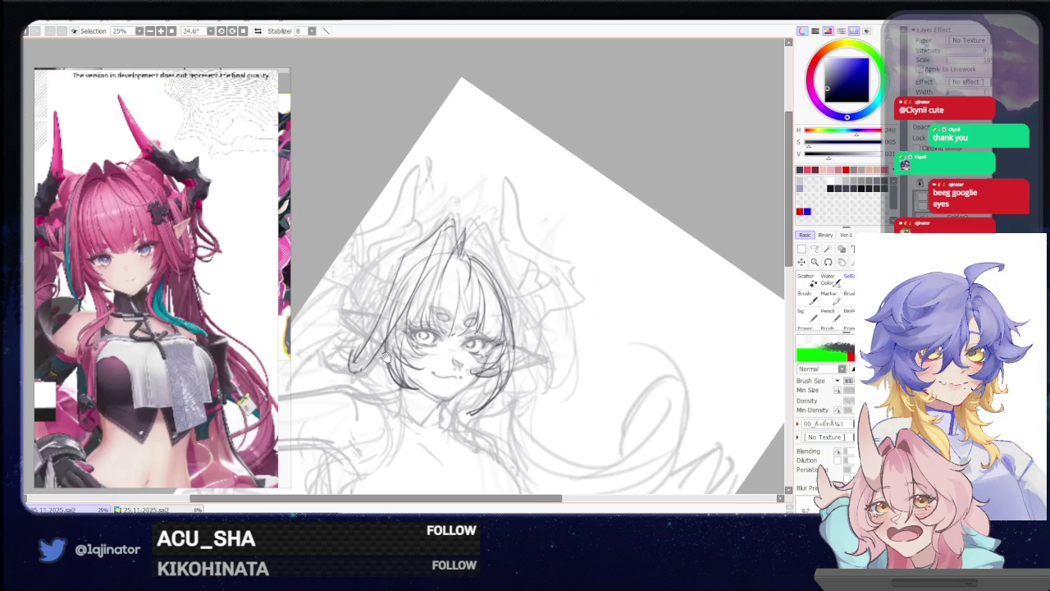
drag(387, 356, 374, 390)
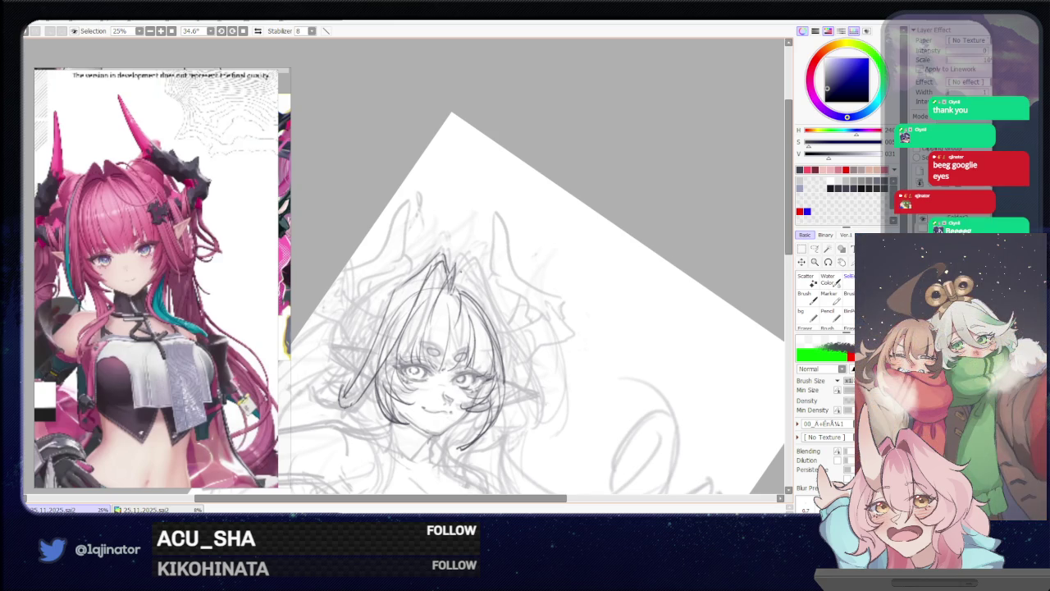
drag(474, 298, 491, 296)
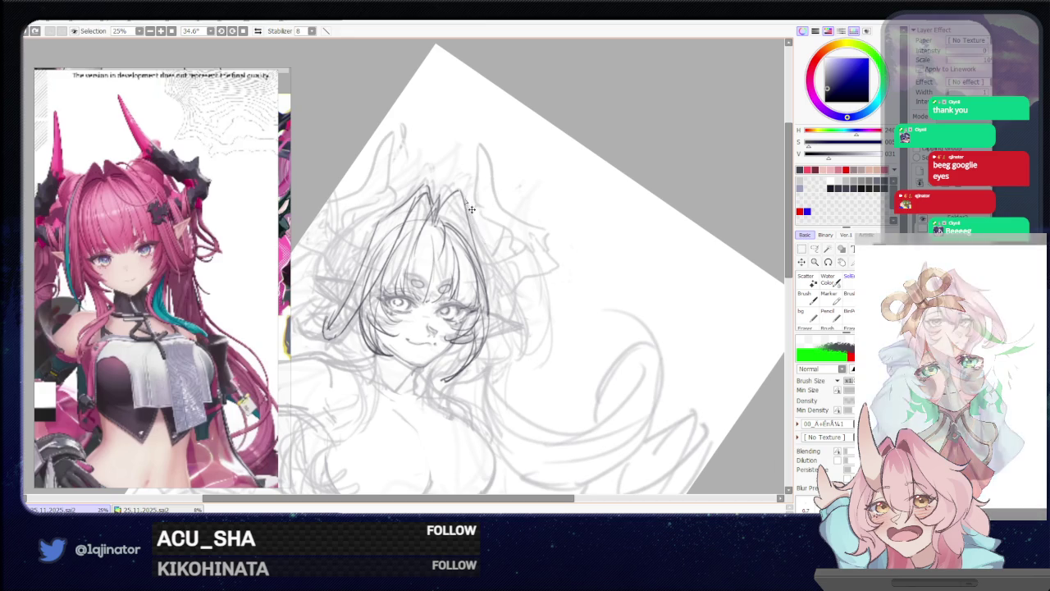
key(ctrl+z)
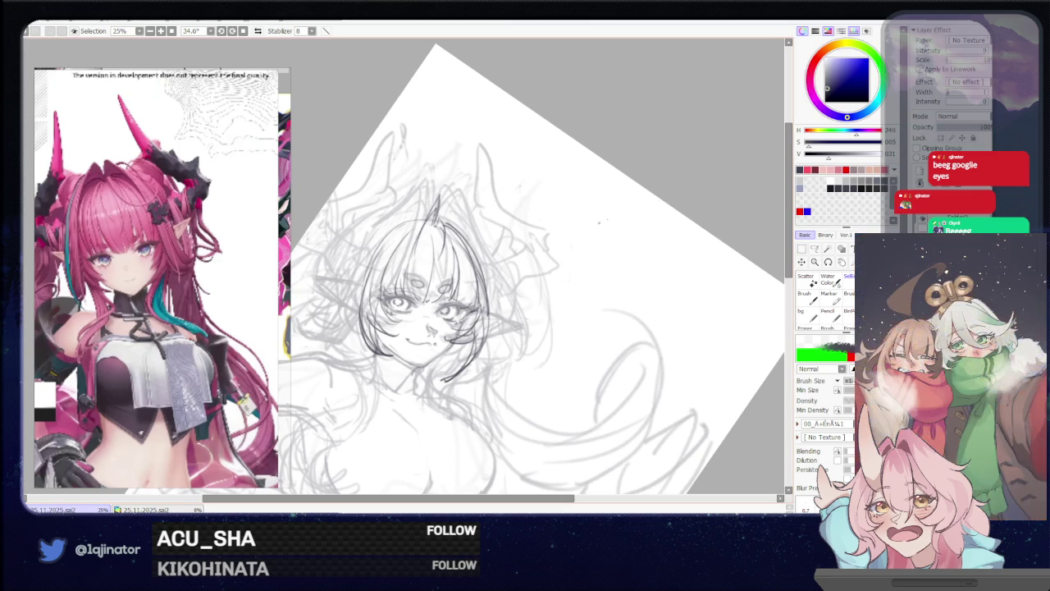
drag(464, 373, 563, 327)
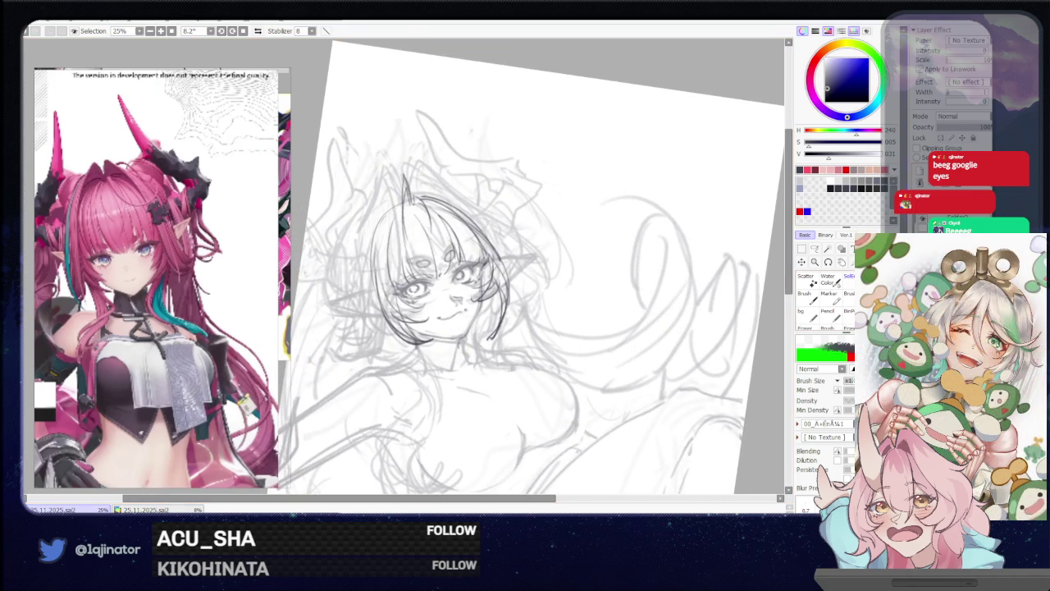
Scale the face sketch up slightly with Ctrl+T and check it mirrored
key(ctrl+t)
drag(508, 200, 510, 202)
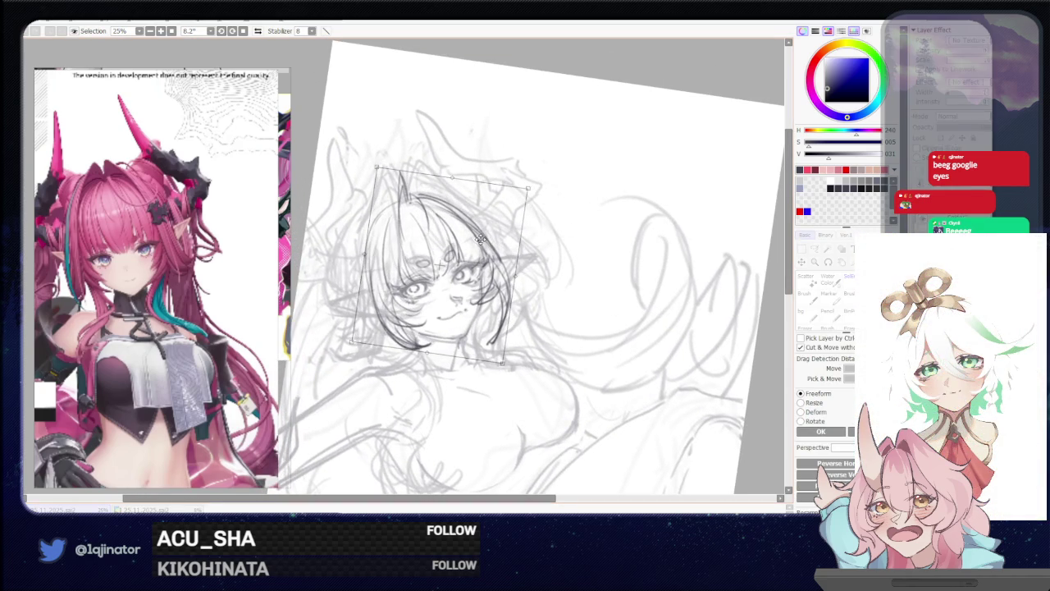
key(Return)
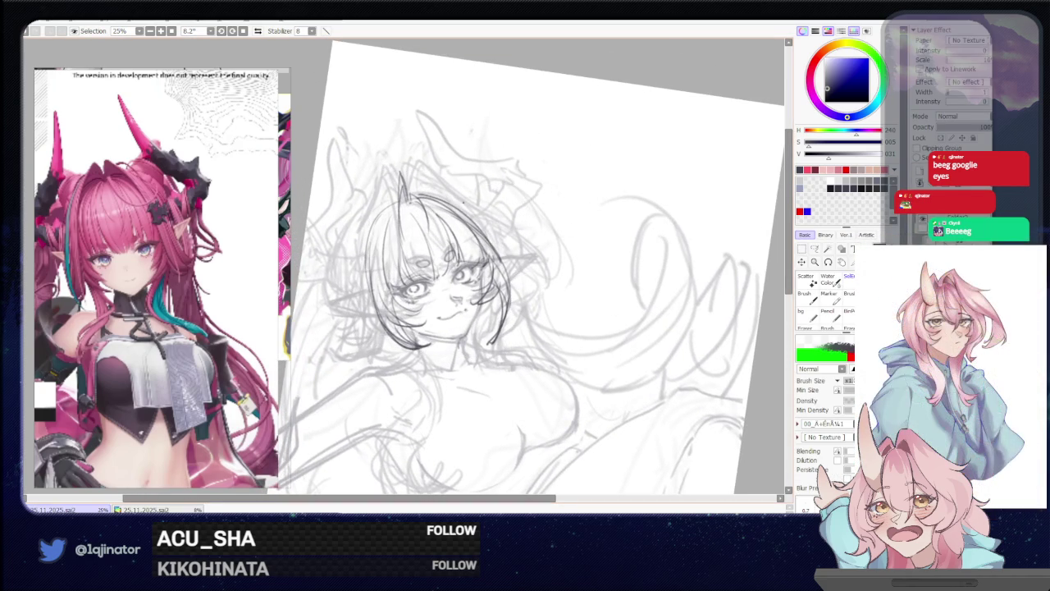
key(h)
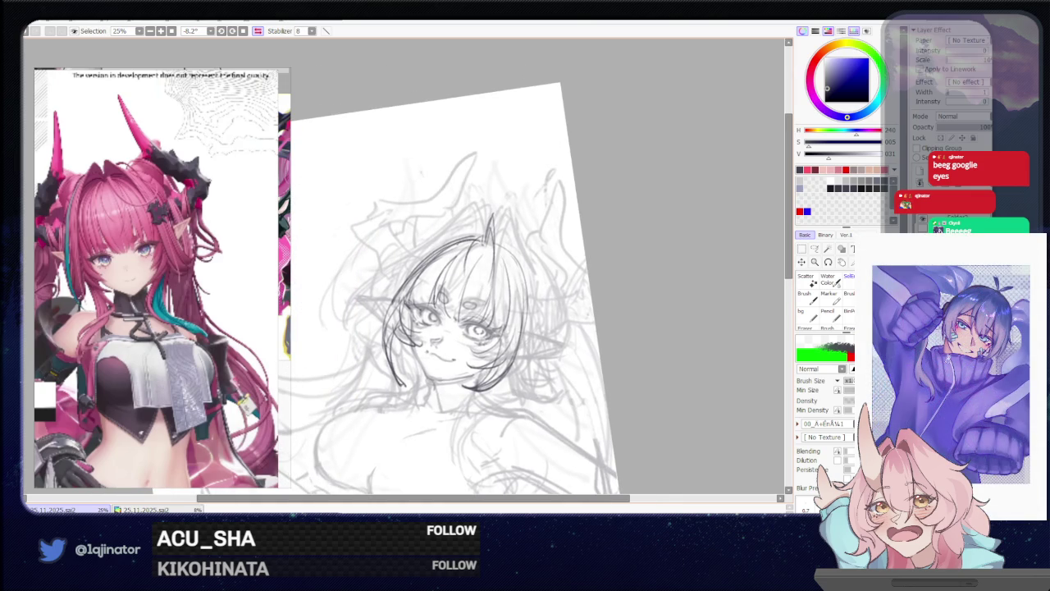
Alternate eraser and pencil on the sketch, then flip the canvas back to normal
key(e)
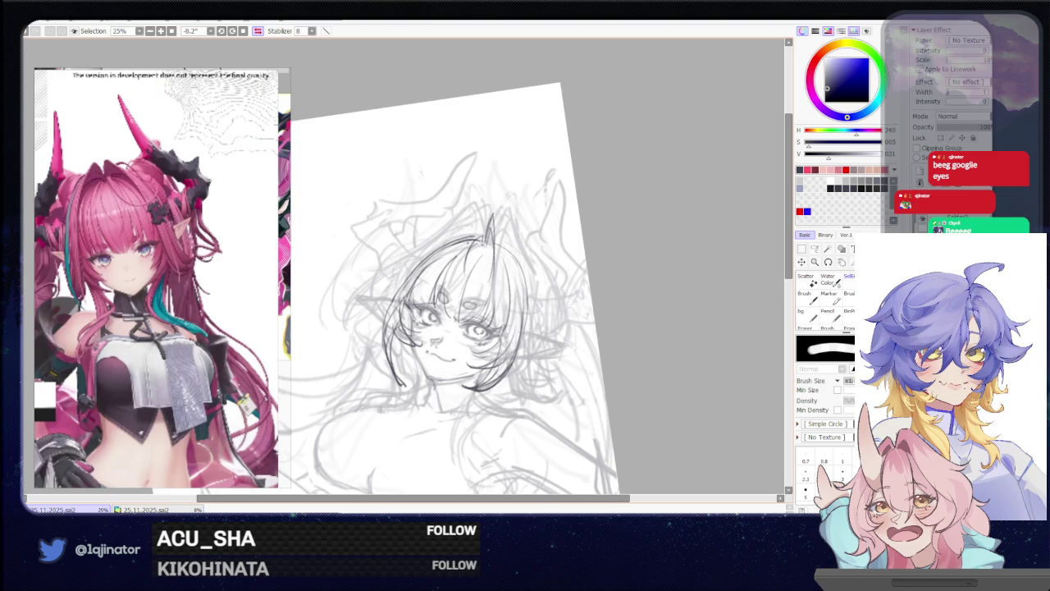
key(b)
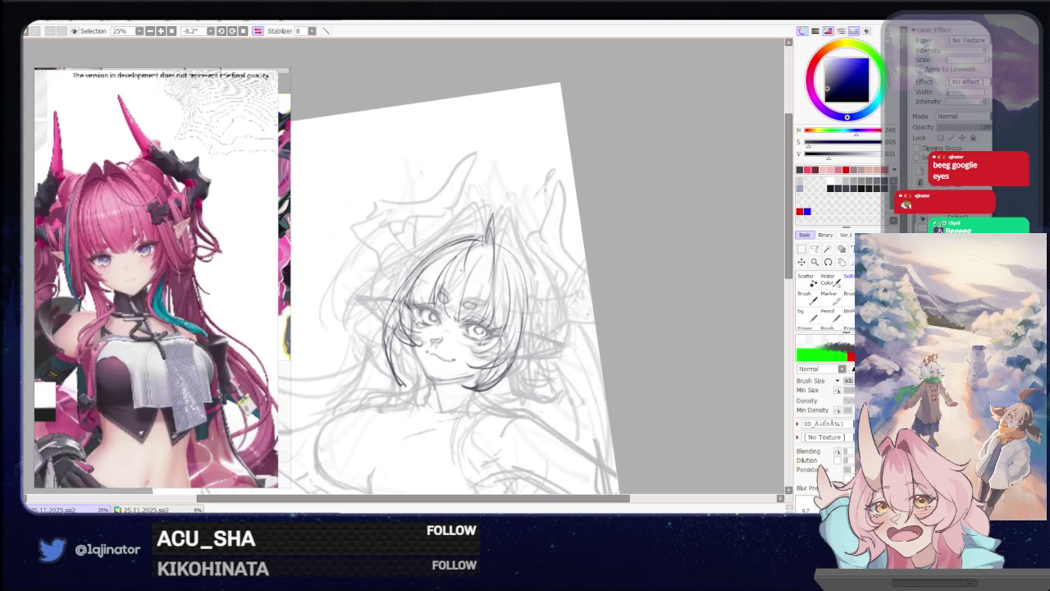
key(e)
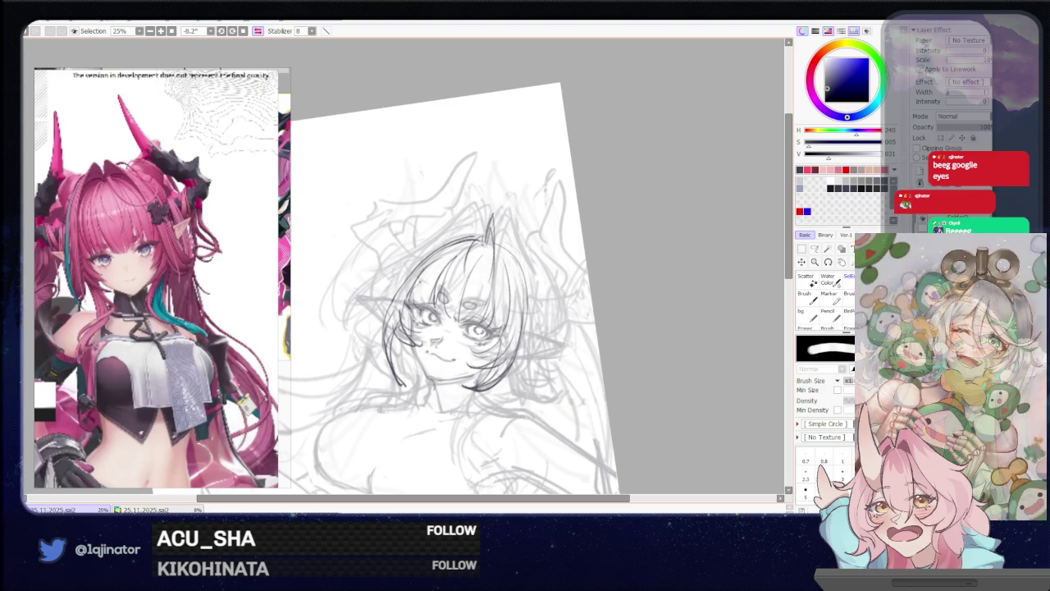
key(b)
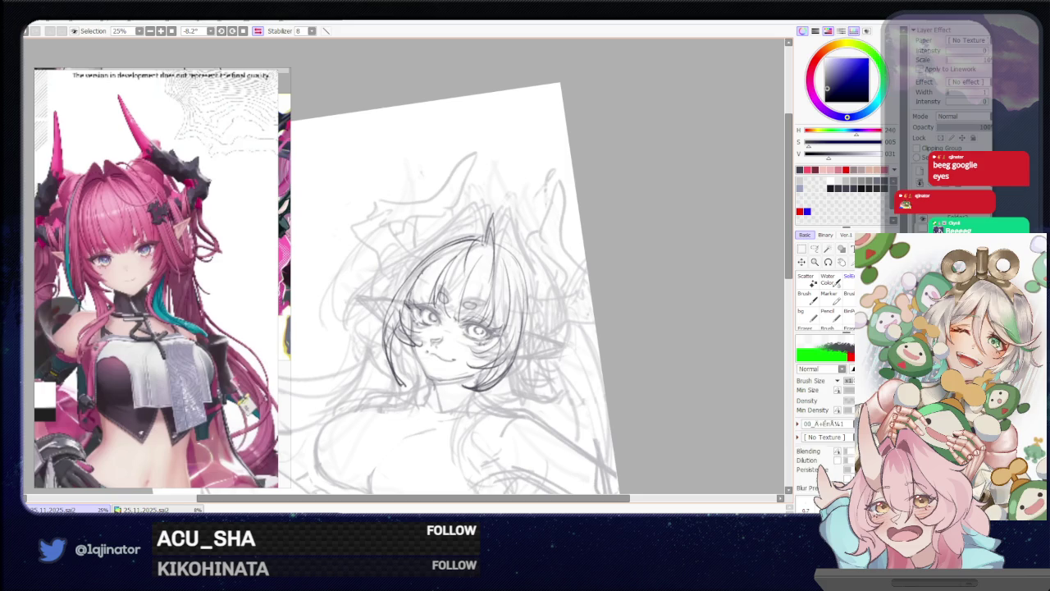
key(e)
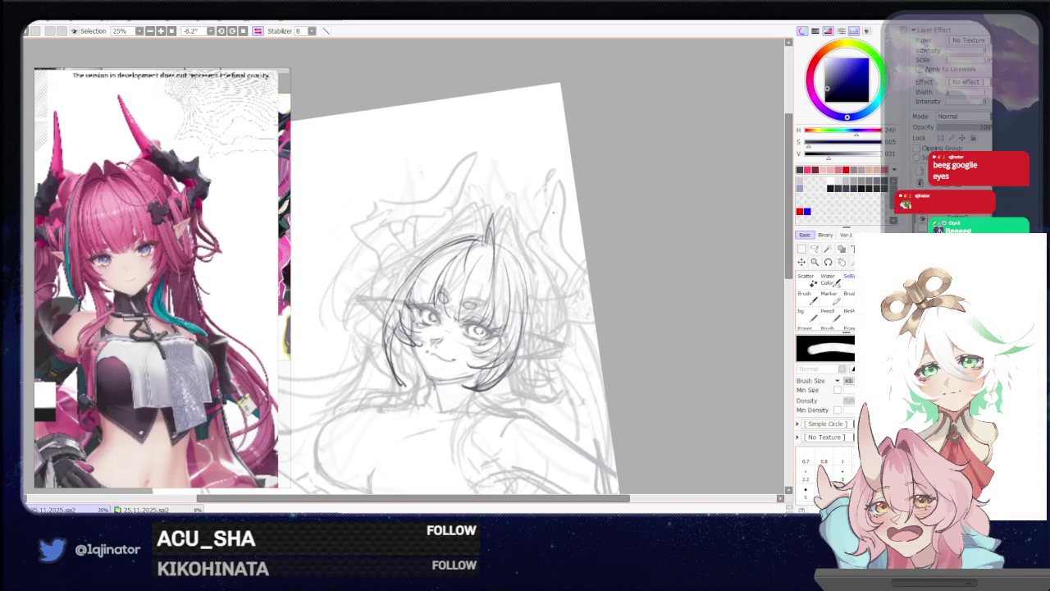
key(b)
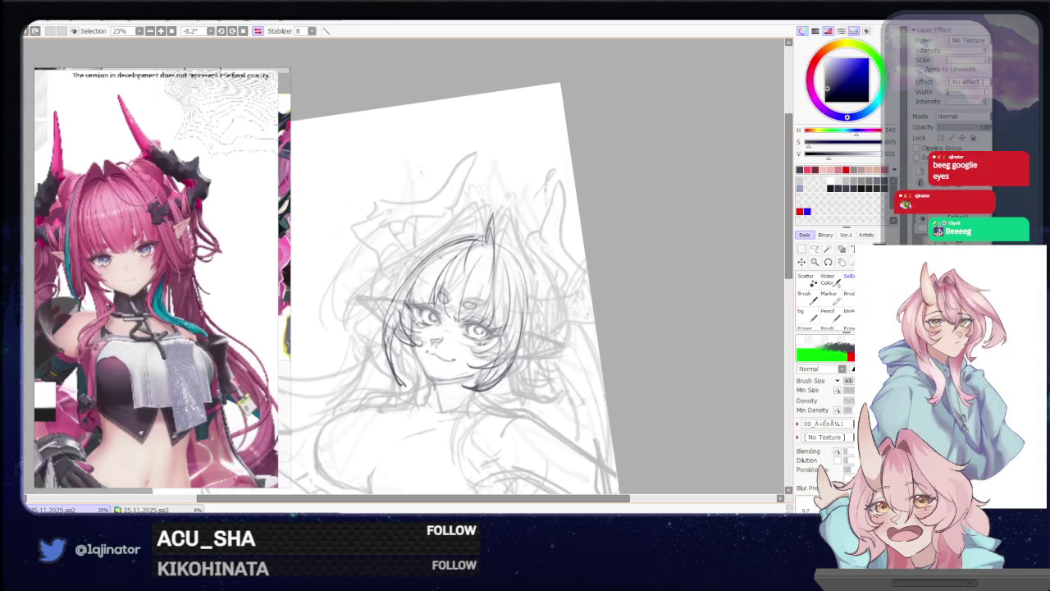
key(h)
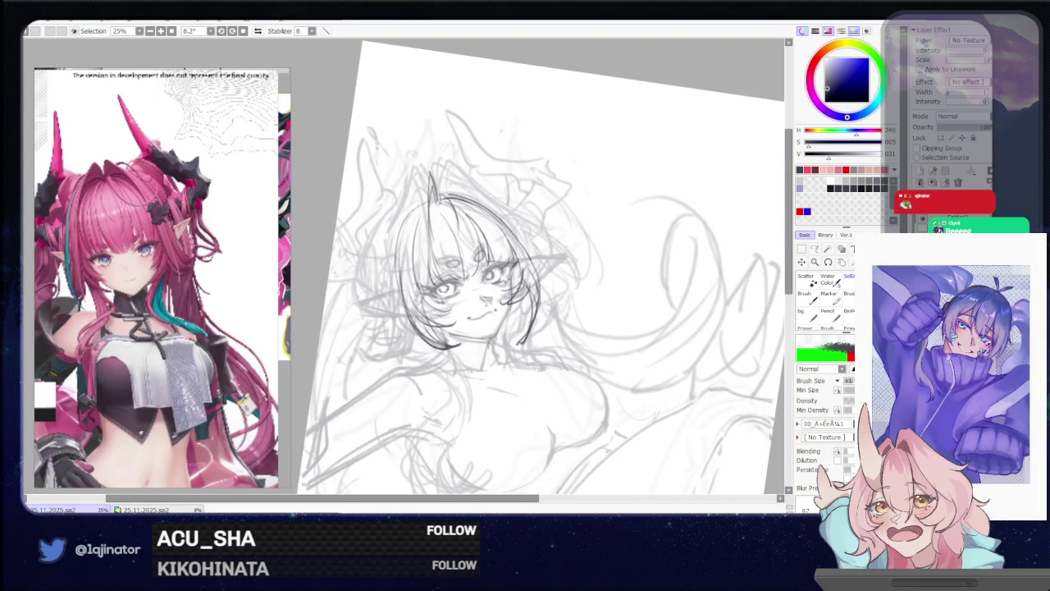
Draw dark hair strands flowing right from the face's right side
drag(515, 332, 528, 354)
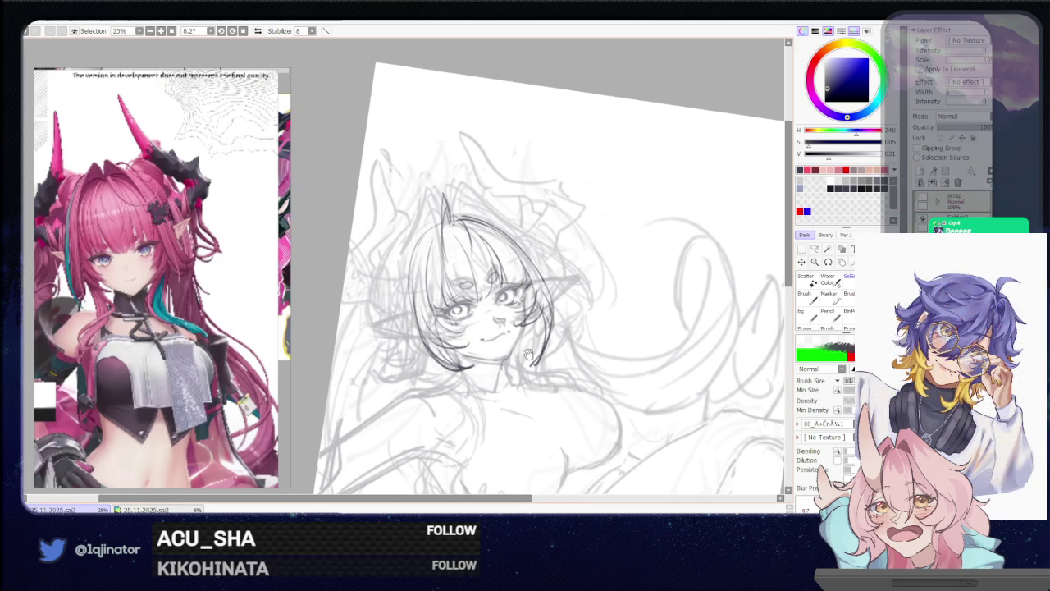
drag(529, 359, 507, 243)
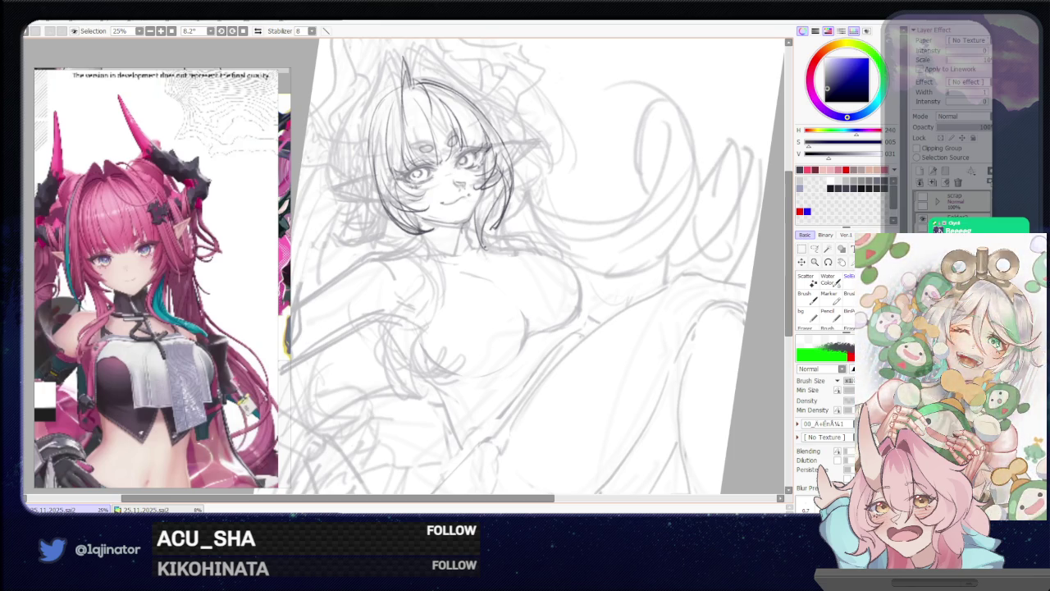
drag(496, 232, 548, 243)
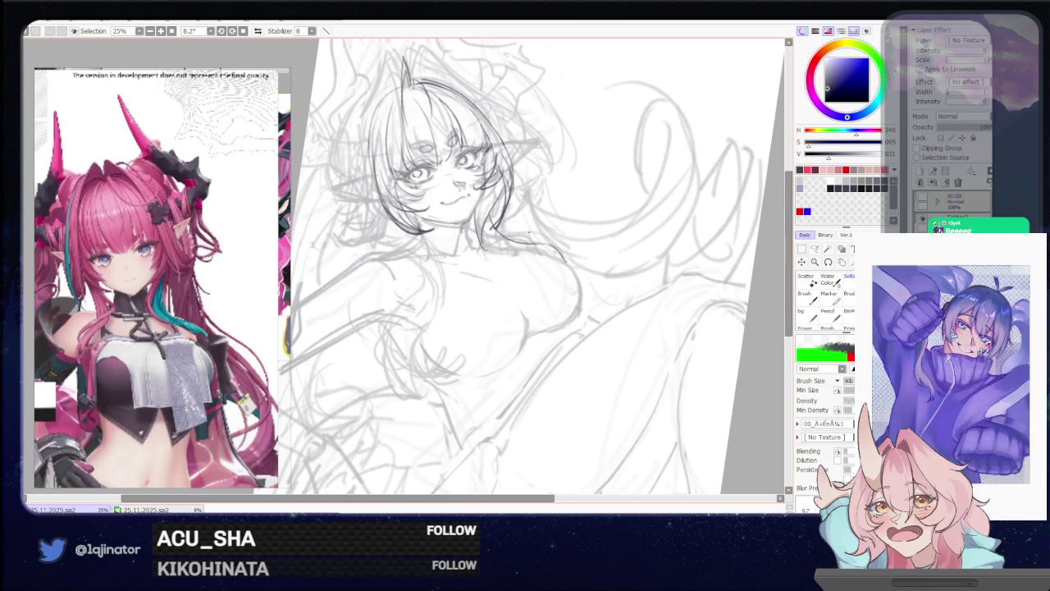
drag(483, 244, 524, 256)
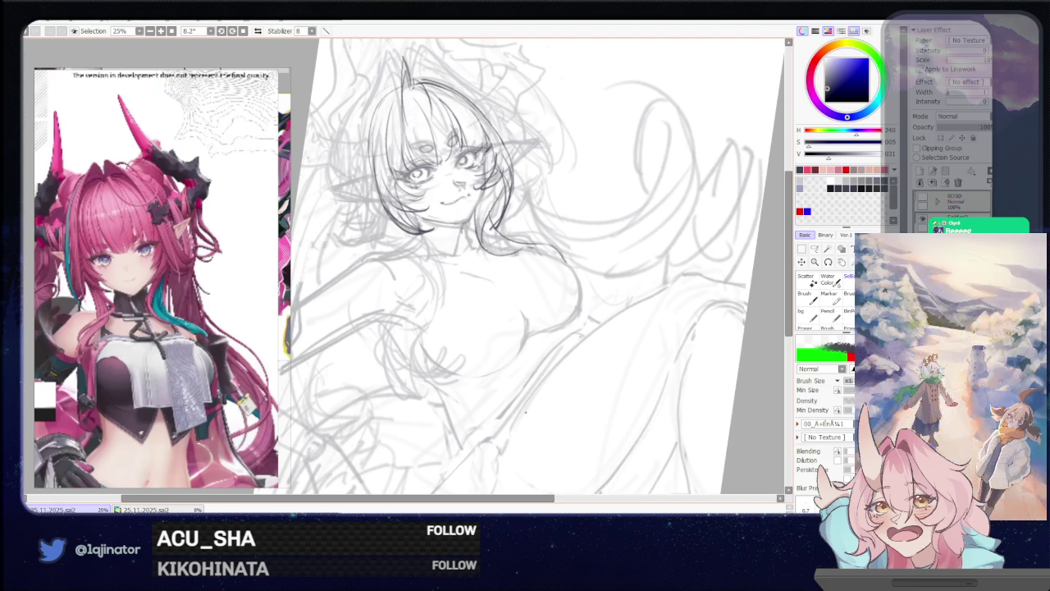
scroll(down, 3)
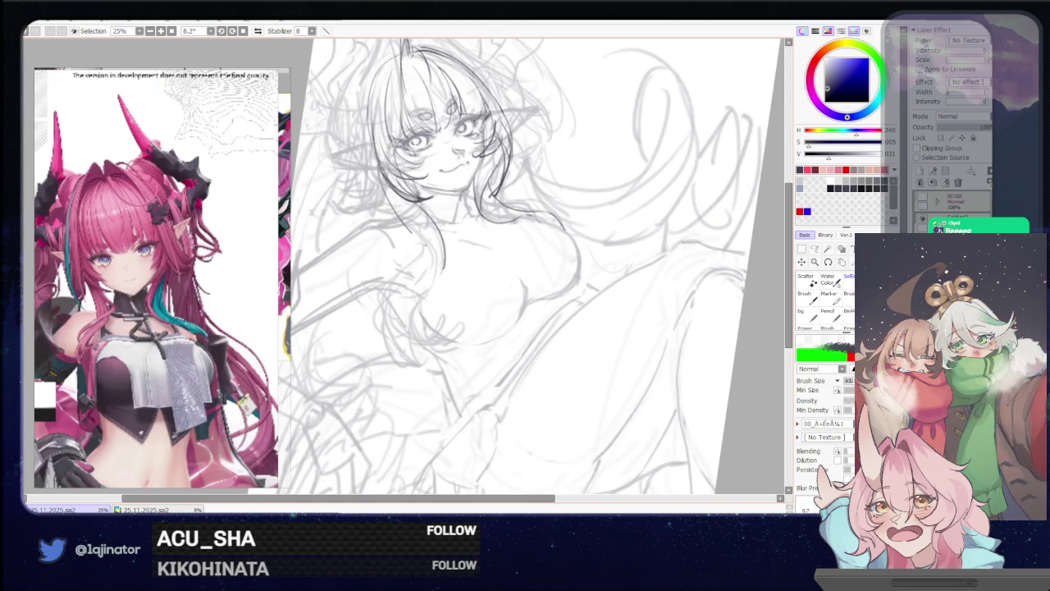
Try short strokes along the left hair and neck line, undoing each attempt
drag(378, 169, 438, 261)
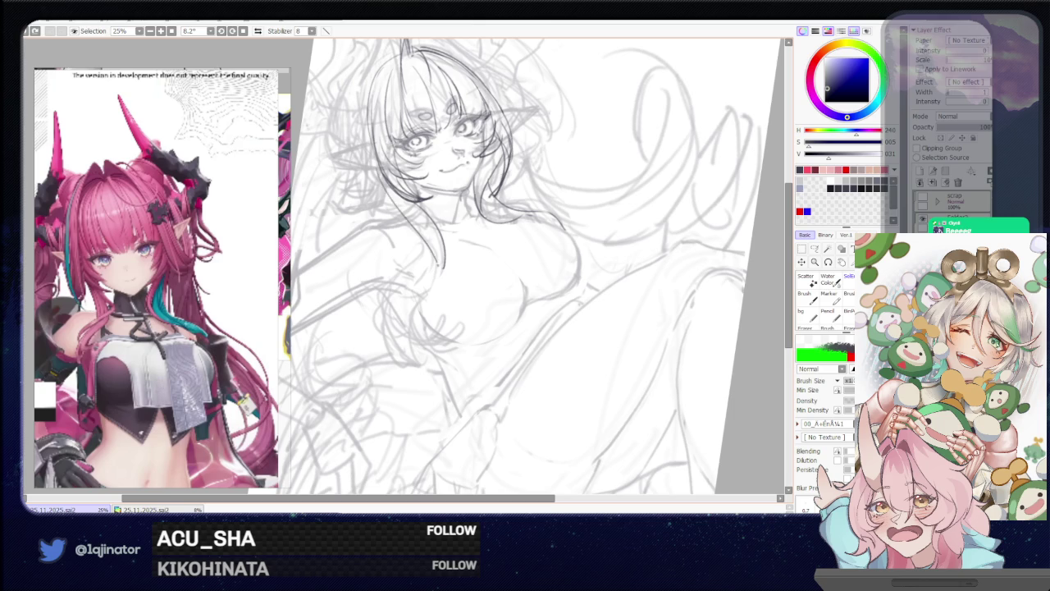
key(ctrl+z)
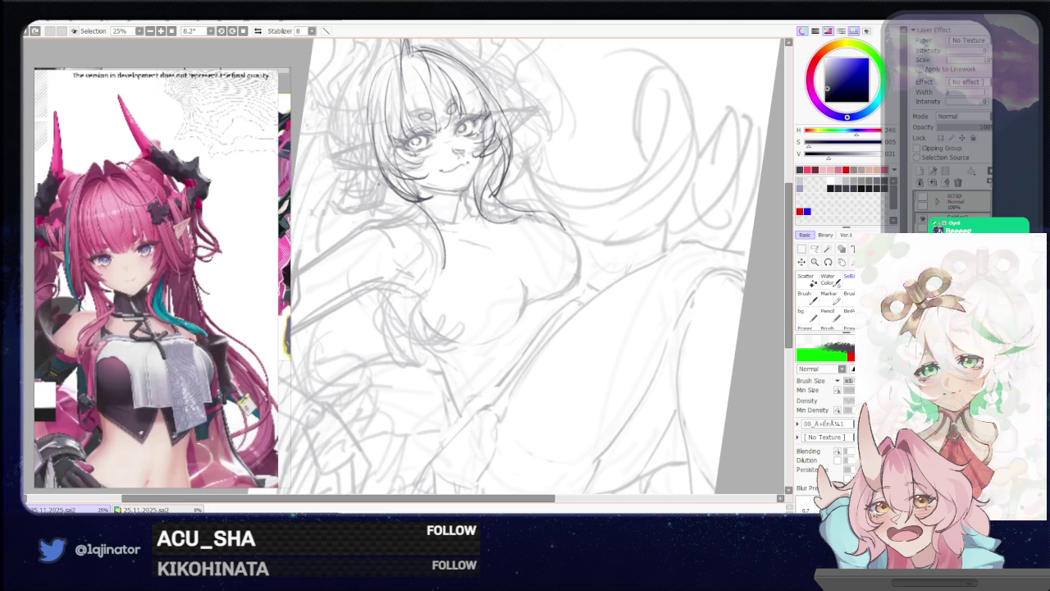
key(ctrl+z)
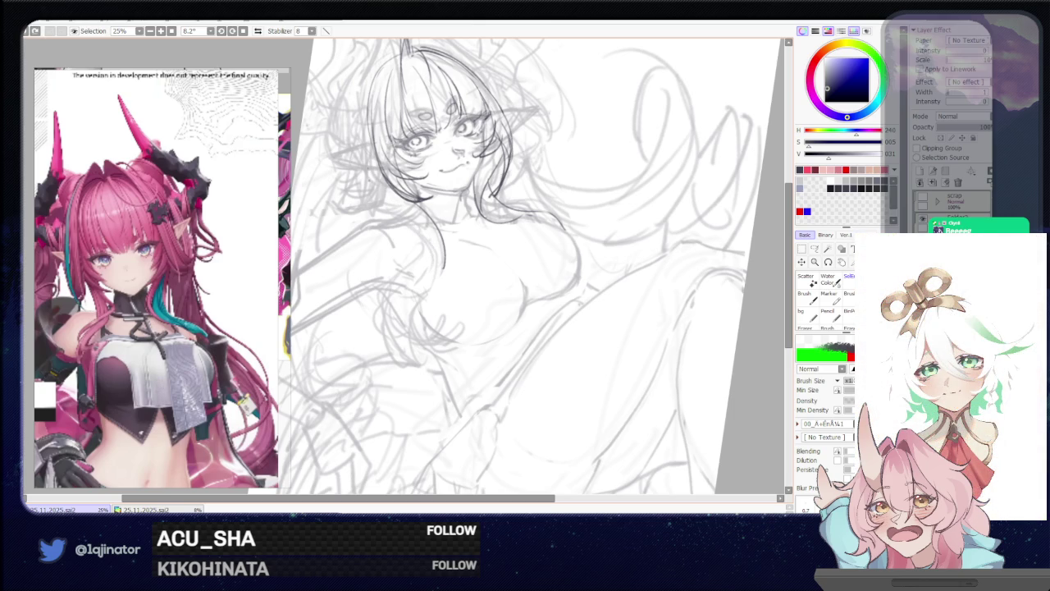
key(ctrl+z)
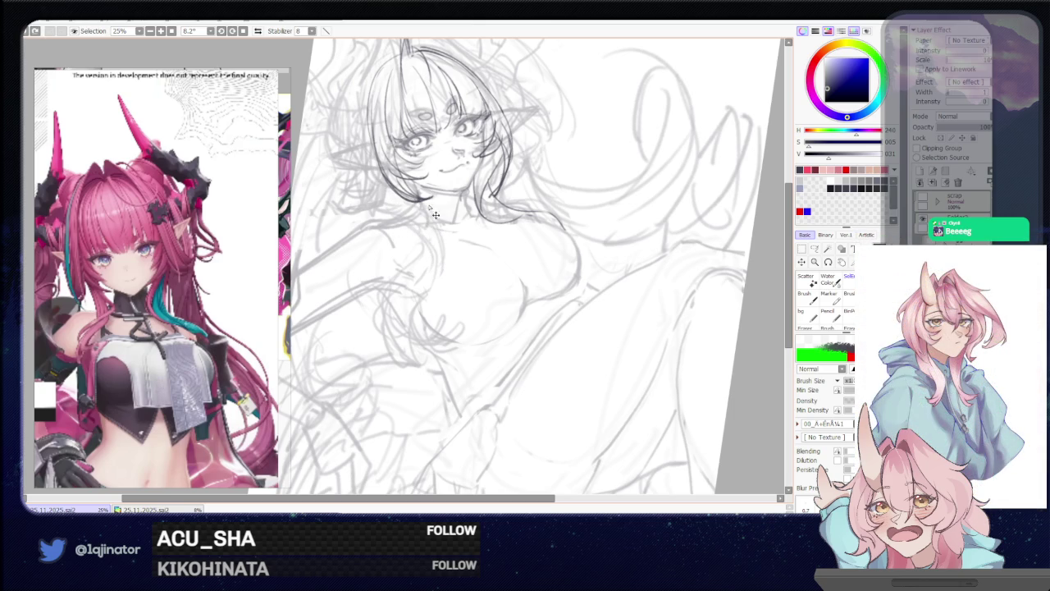
drag(425, 188, 446, 225)
drag(448, 249, 449, 263)
key(ctrl+z)
drag(423, 220, 439, 266)
key(ctrl+z)
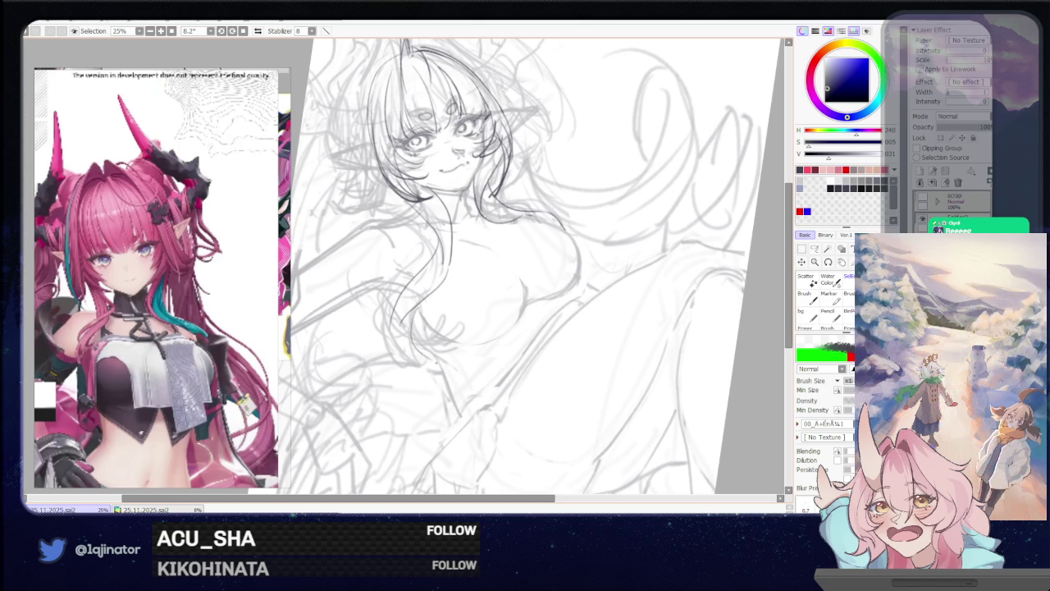
drag(409, 307, 417, 346)
key(ctrl+z)
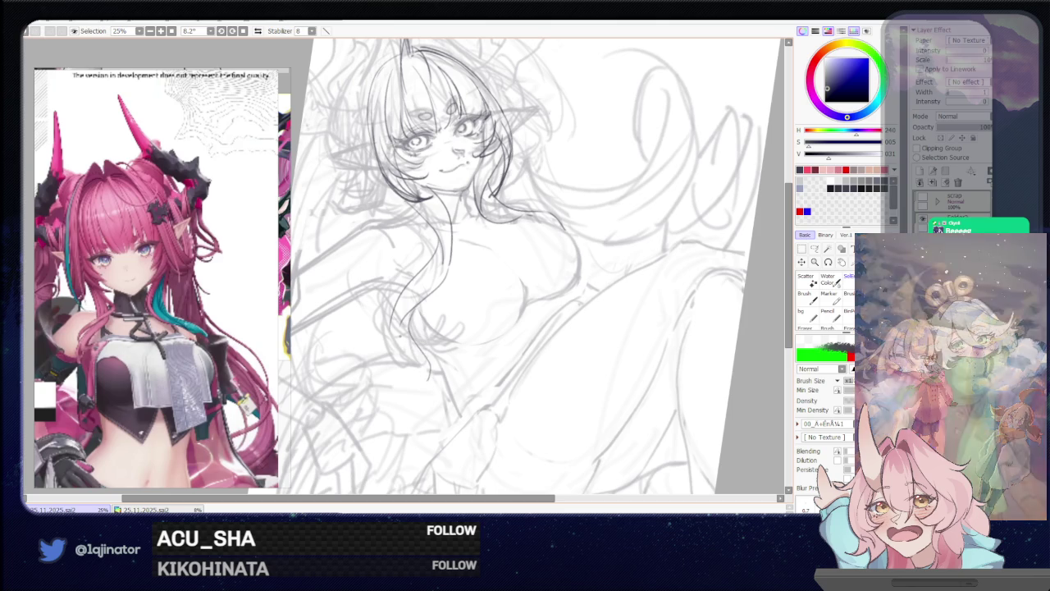
Draw long dark hair strands down the left and right of the face
drag(407, 295, 397, 367)
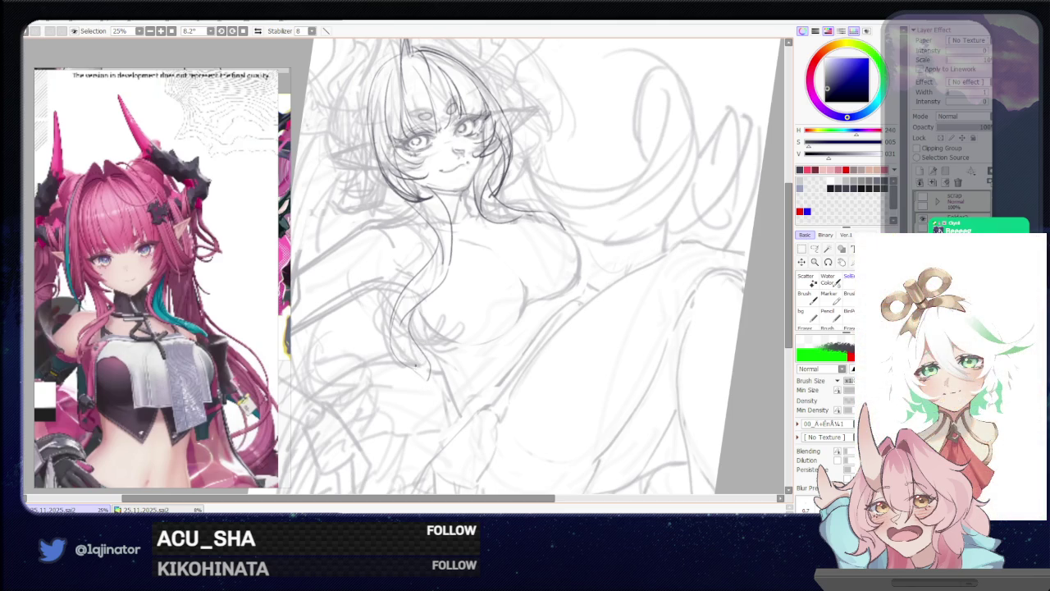
drag(411, 358, 423, 397)
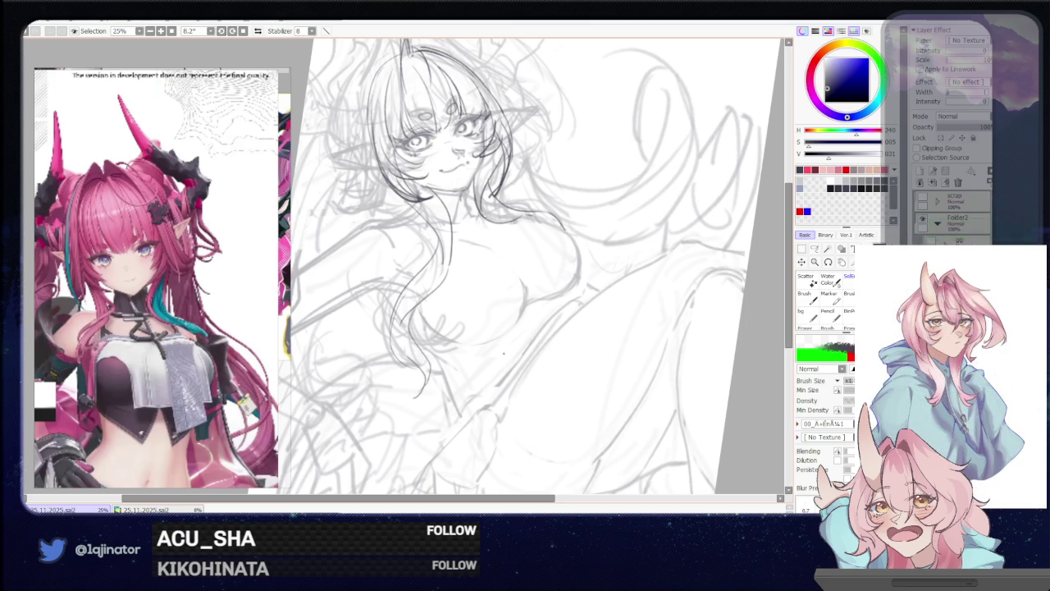
key(ctrl+z)
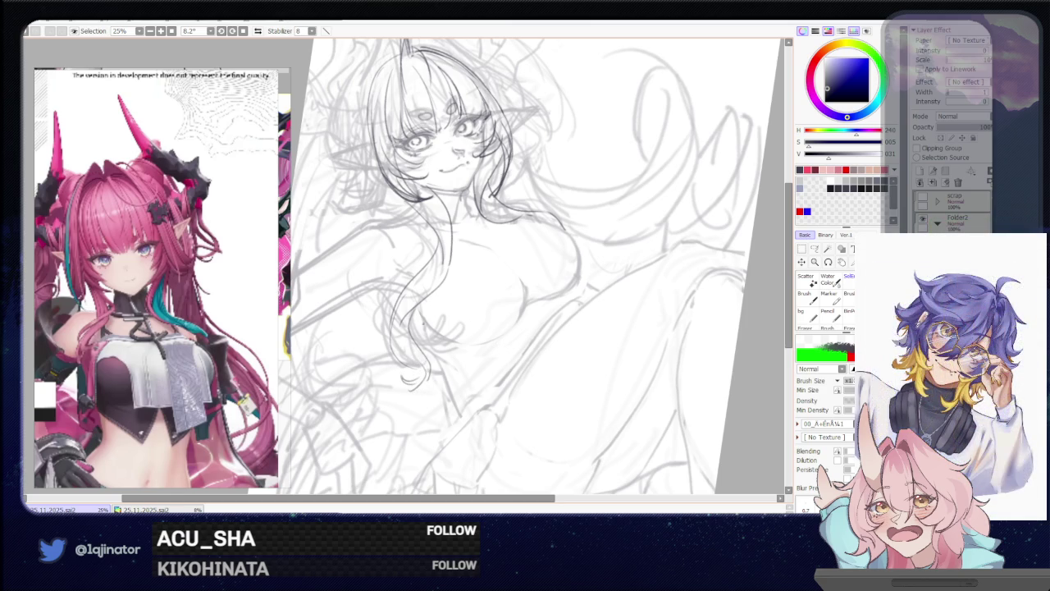
drag(462, 351, 435, 373)
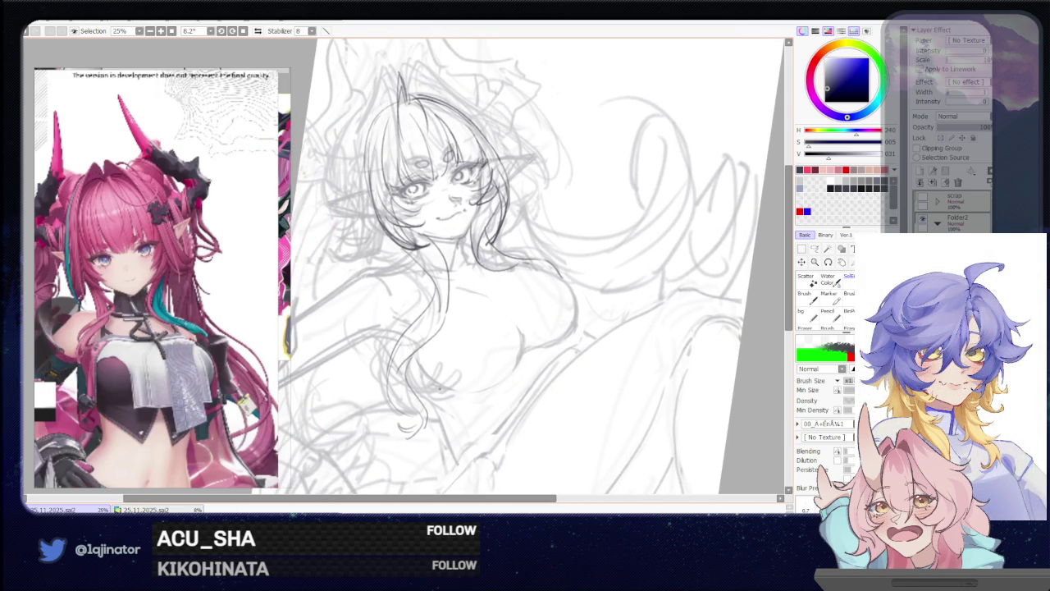
drag(439, 385, 452, 415)
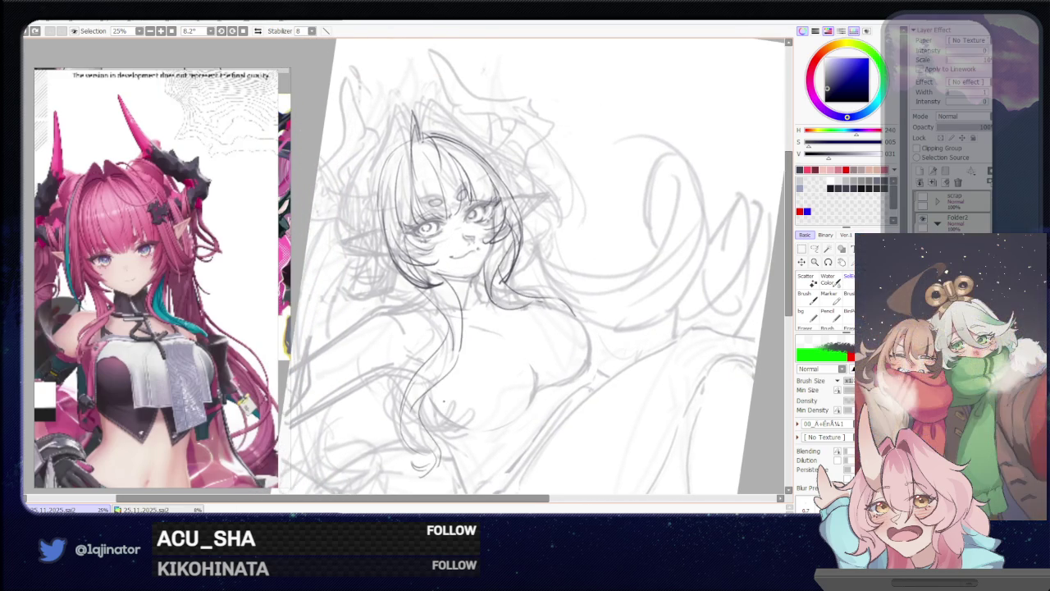
drag(412, 281, 420, 470)
drag(486, 243, 551, 308)
drag(574, 374, 571, 346)
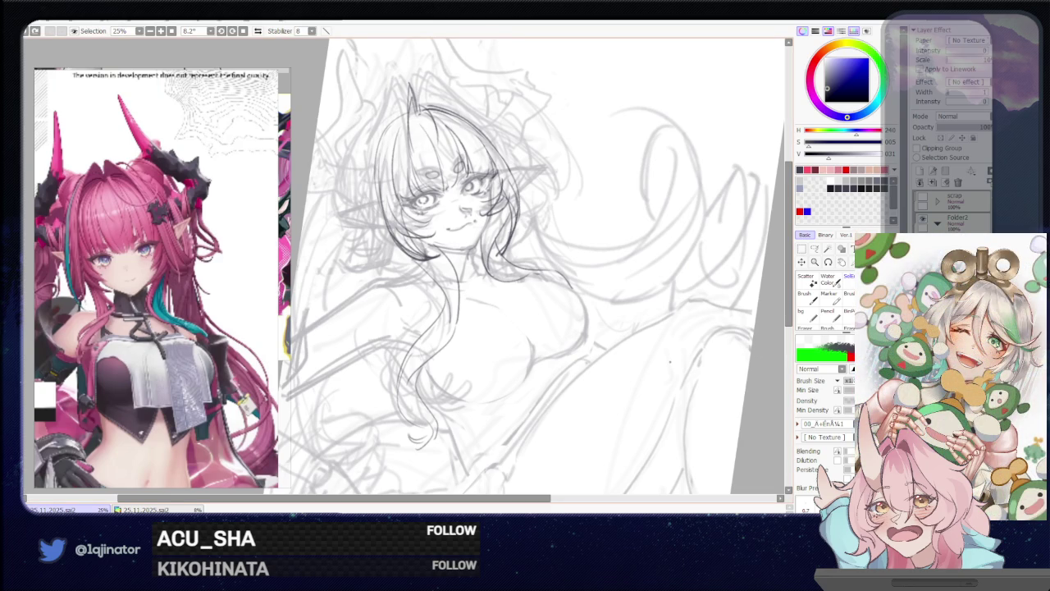
Erase the dark hair strokes trailing below the face with the eraser
key(e)
drag(435, 254, 418, 437)
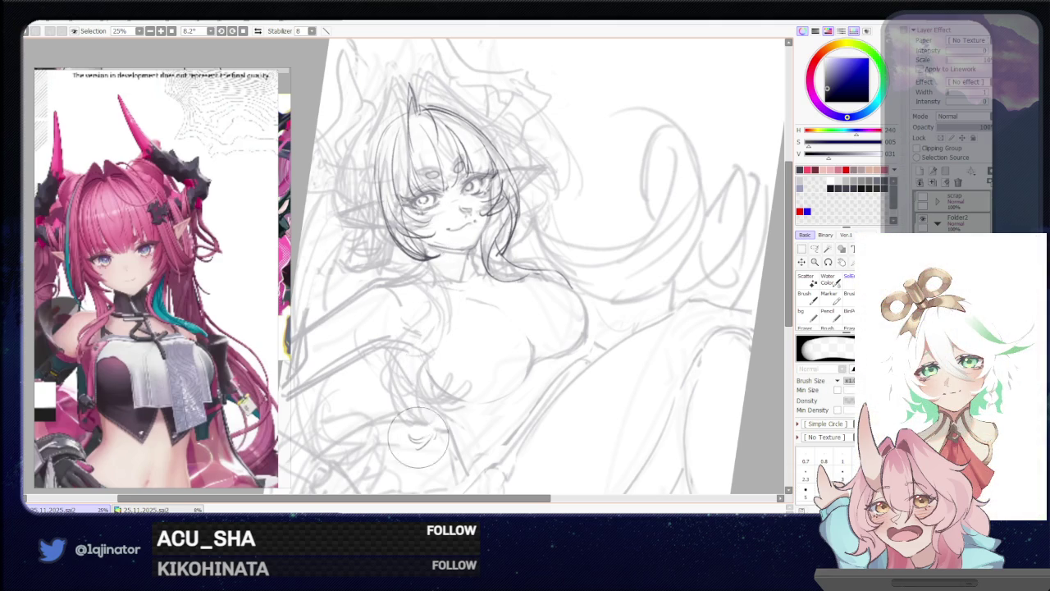
drag(538, 377, 597, 403)
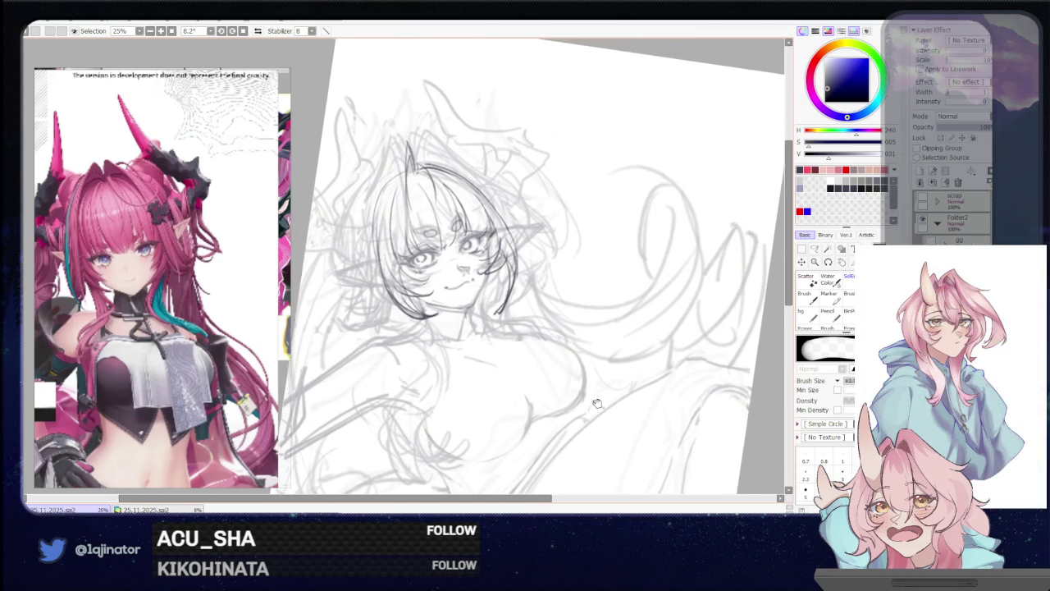
Switch back to the brush and pan the canvas down slightly
key(b)
drag(545, 351, 548, 369)
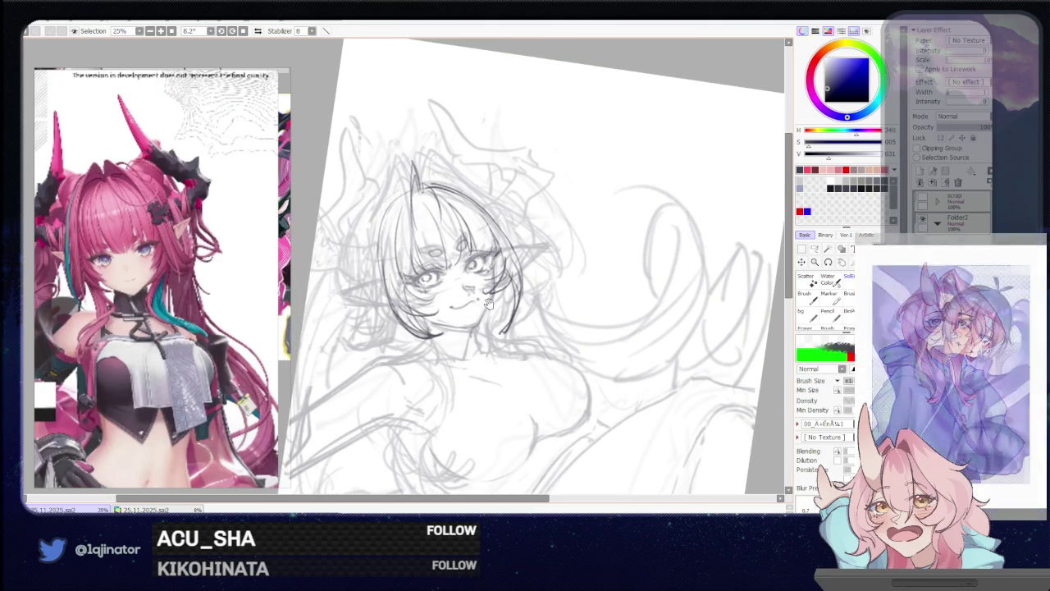
scroll(down, 3)
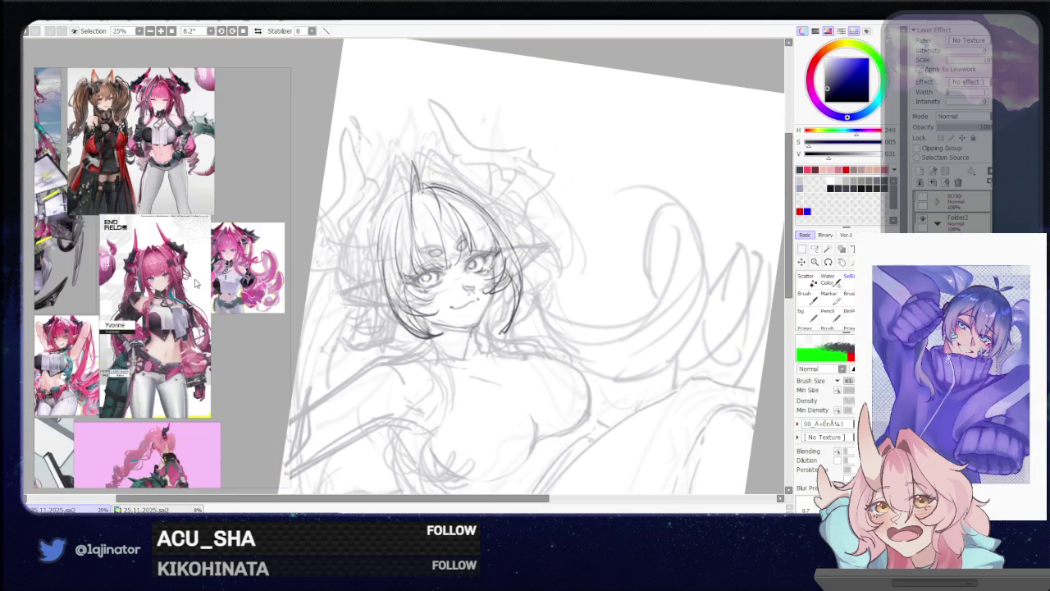
scroll(up, 3)
Zoom the reference to the two horned characters above the END FIELD image
scroll(up, 3)
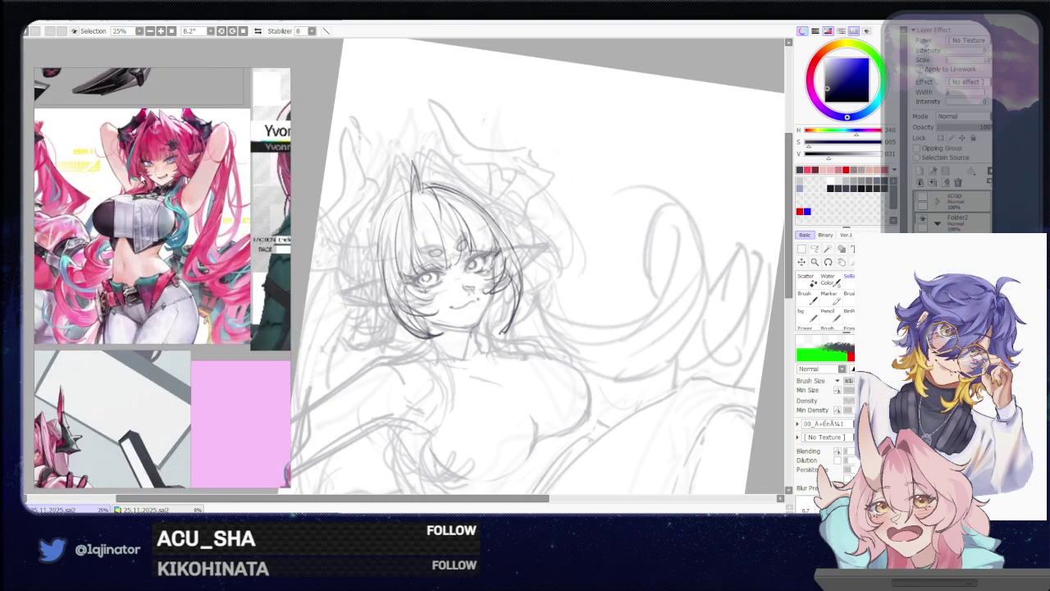
scroll(up, 3)
scroll(up, 3)
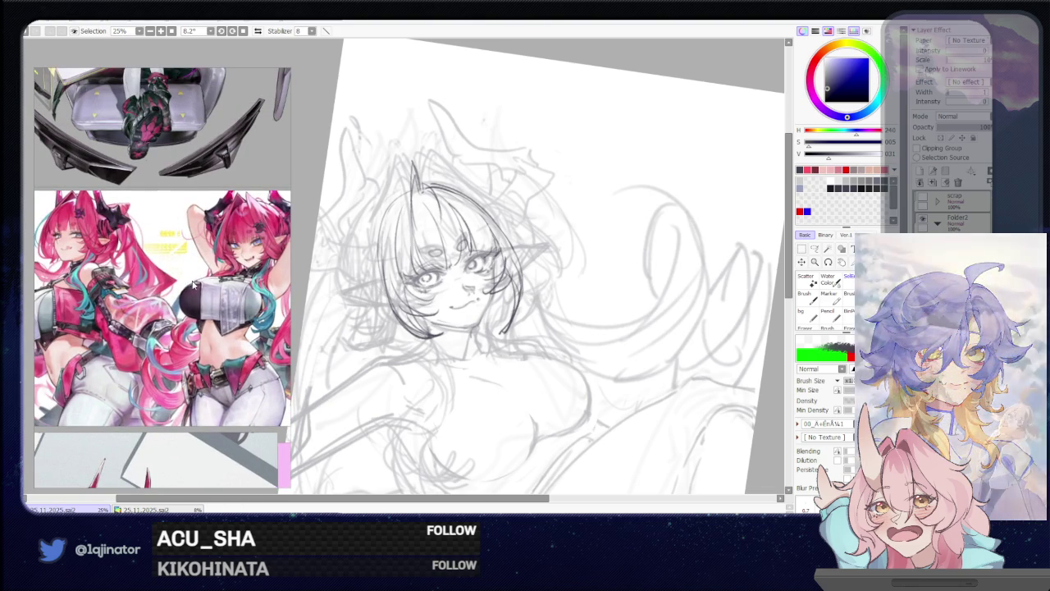
scroll(down, 3)
scroll(down, 3)
scroll(up, 3)
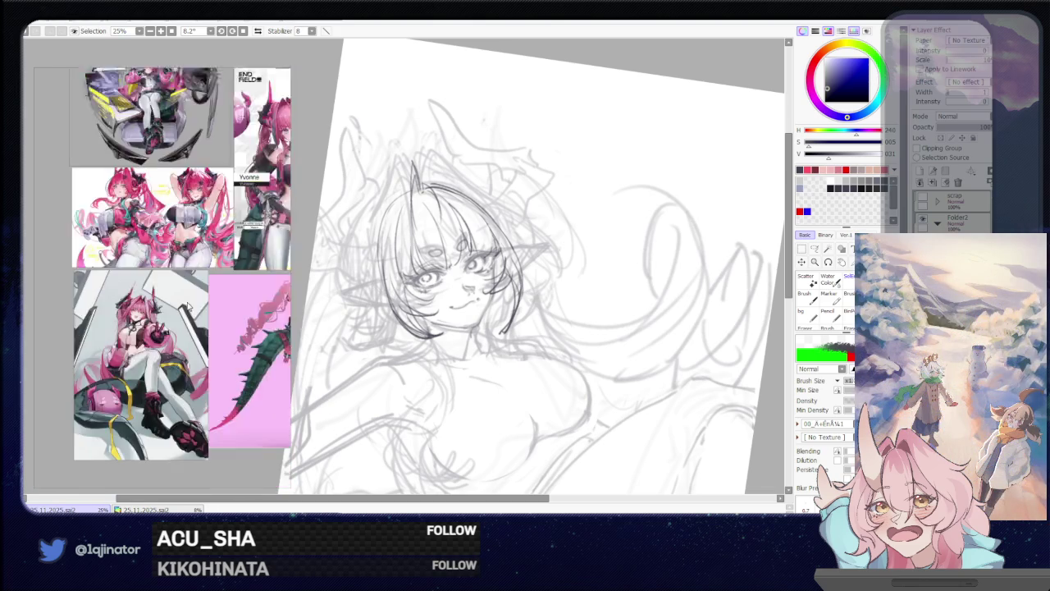
scroll(up, 3)
scroll(down, 3)
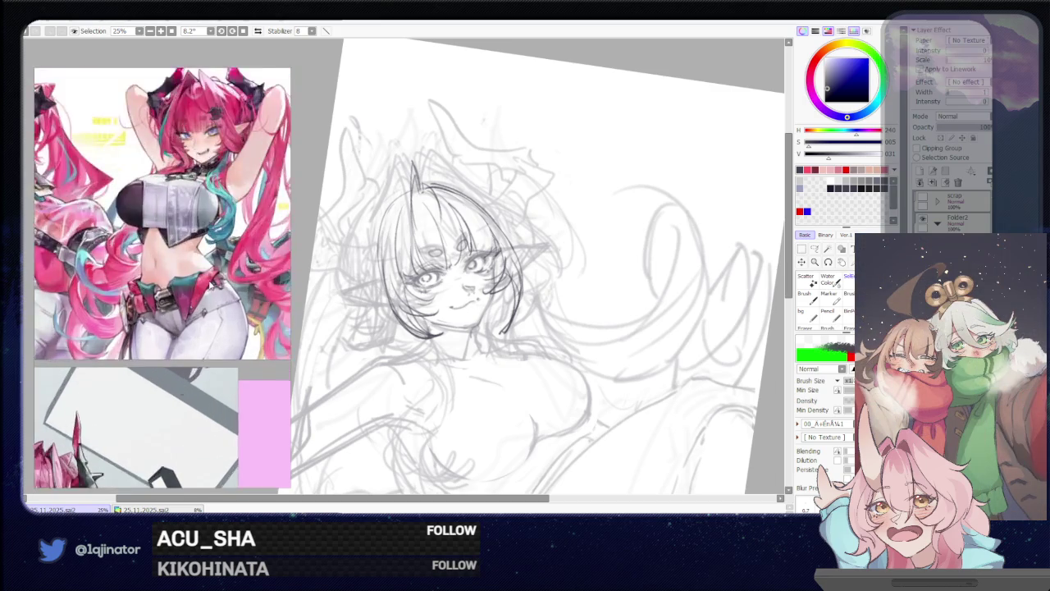
scroll(down, 3)
scroll(up, 3)
scroll(up, 3)
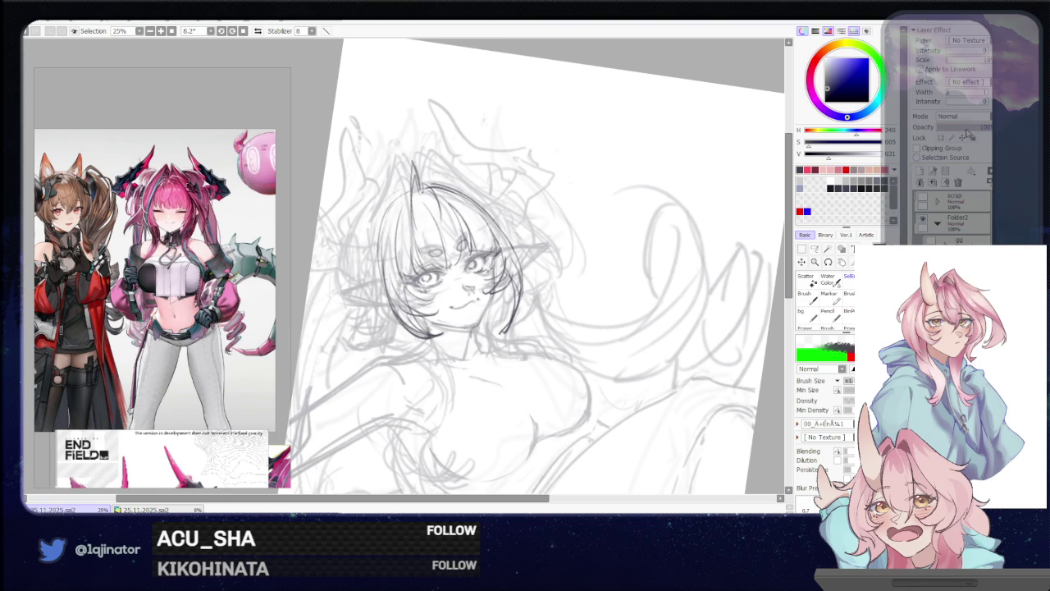
Lower the lineart layer's opacity to fade it and adjust the brush size
click(967, 130)
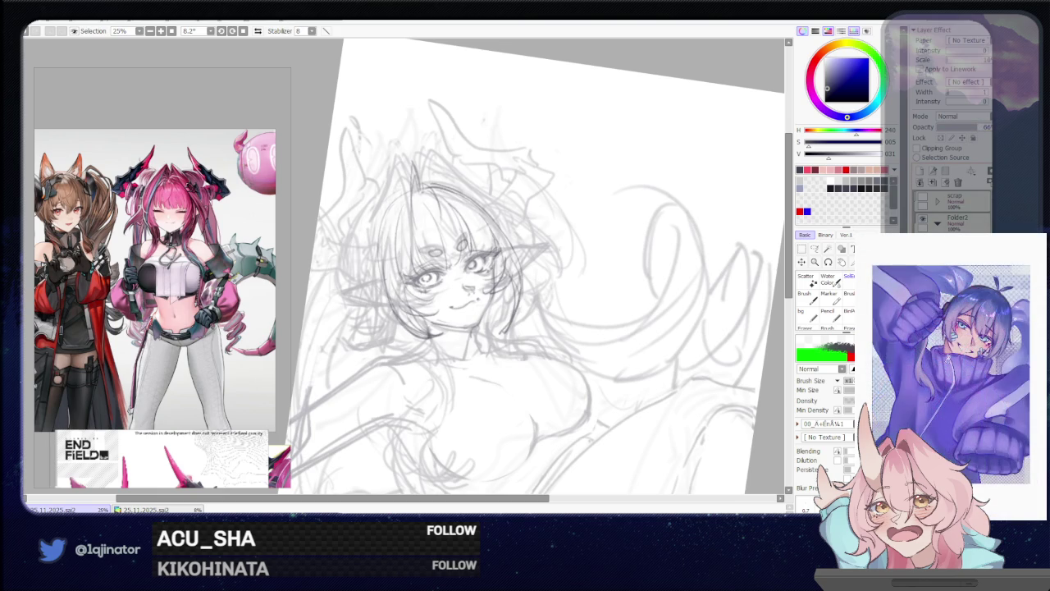
drag(578, 320, 570, 320)
drag(551, 374, 616, 353)
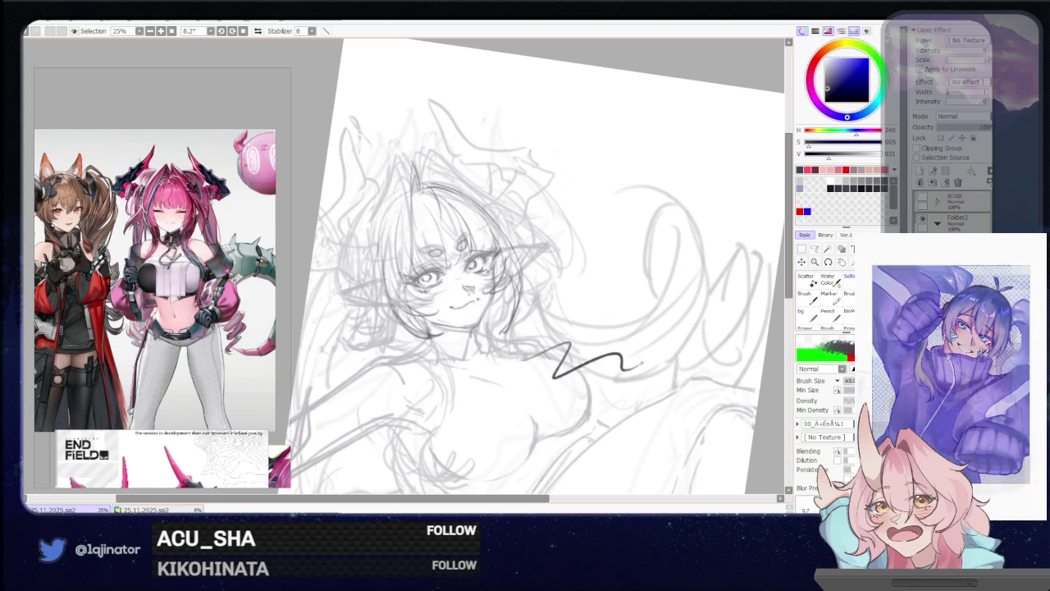
key(ctrl+z)
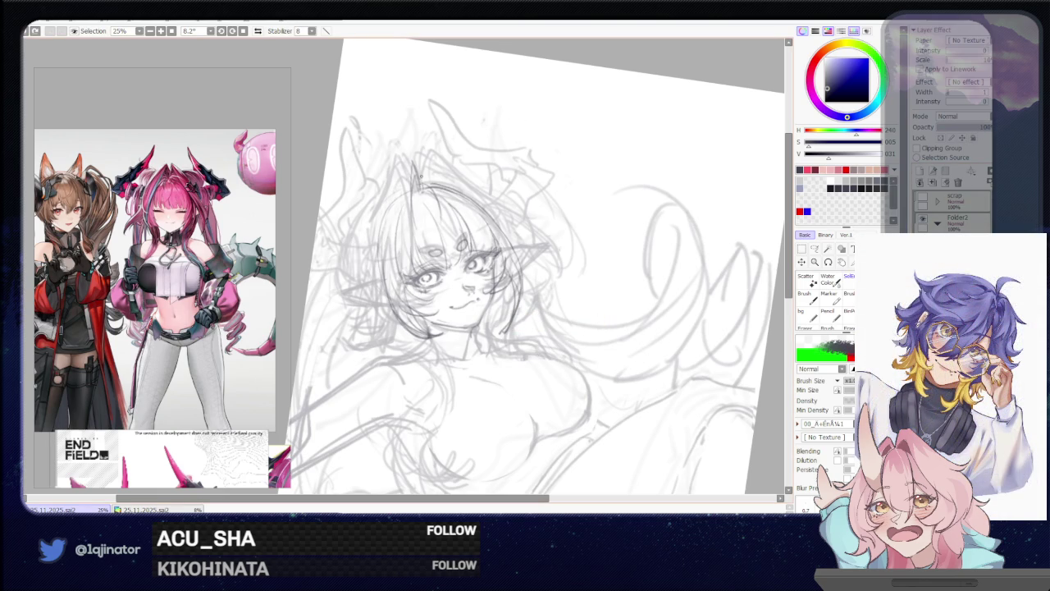
Redraw dark hair strands over the head and down the face's right side
drag(433, 153, 513, 233)
key(ctrl+z)
drag(434, 156, 554, 269)
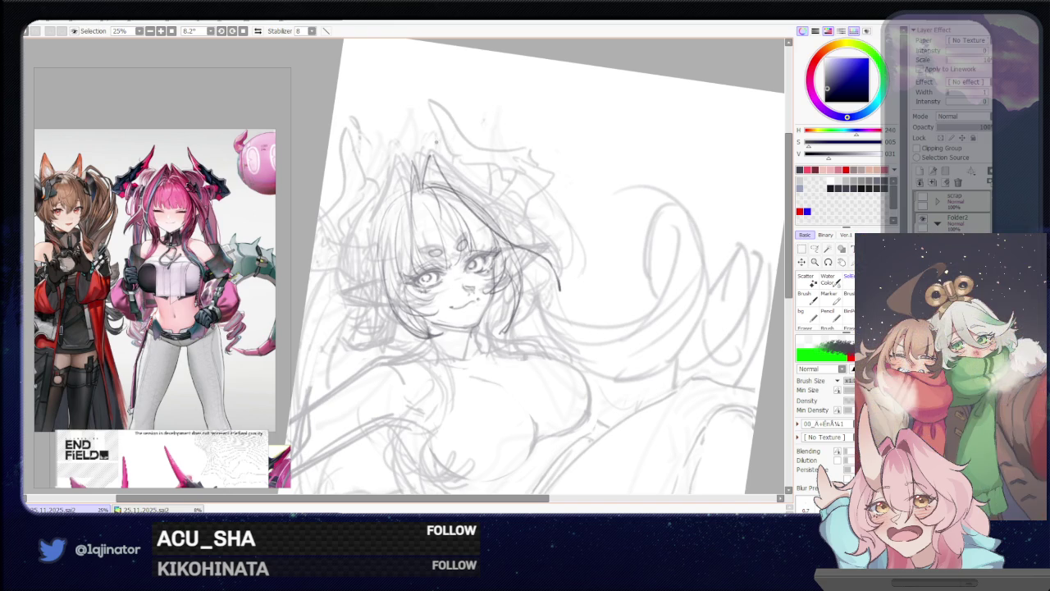
drag(442, 161, 551, 249)
key(ctrl+z)
key(ctrl+z)
key(ctrl+z)
key(ctrl+z)
key(ctrl+z)
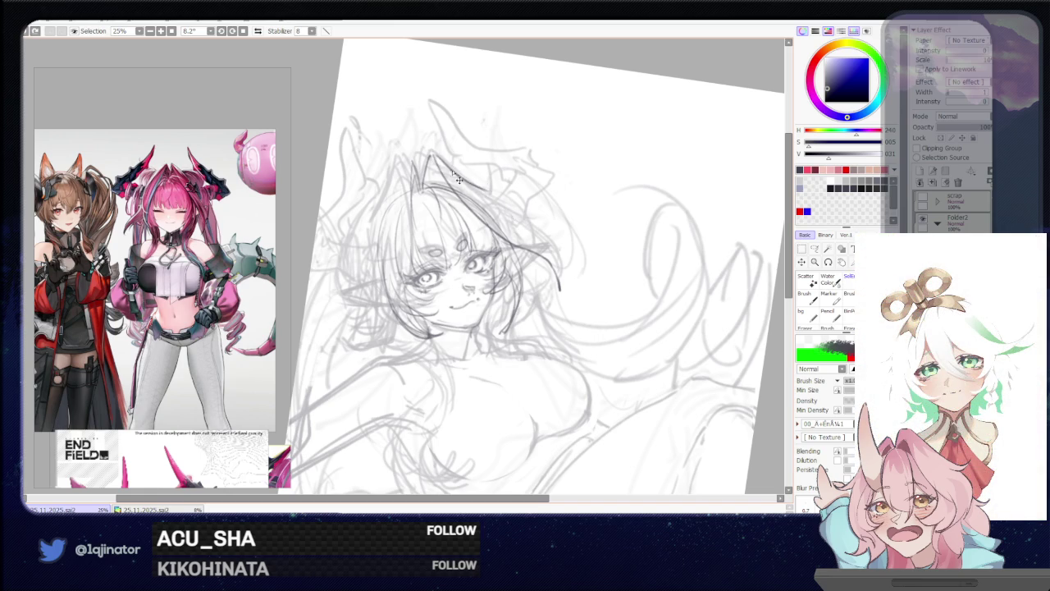
drag(461, 180, 484, 200)
drag(451, 174, 540, 252)
key(ctrl+z)
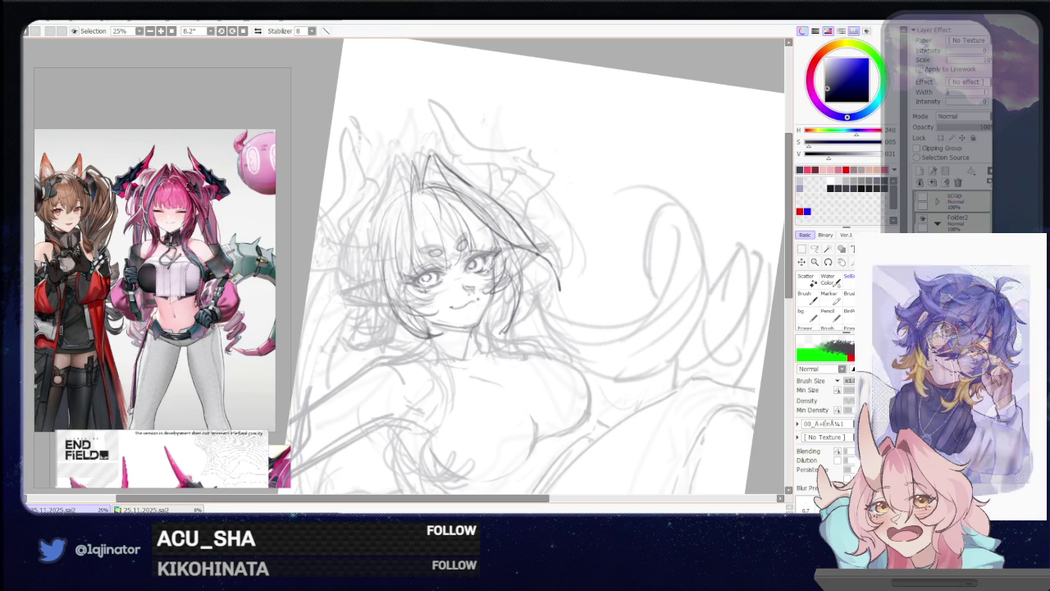
key(ctrl+z)
drag(479, 188, 556, 267)
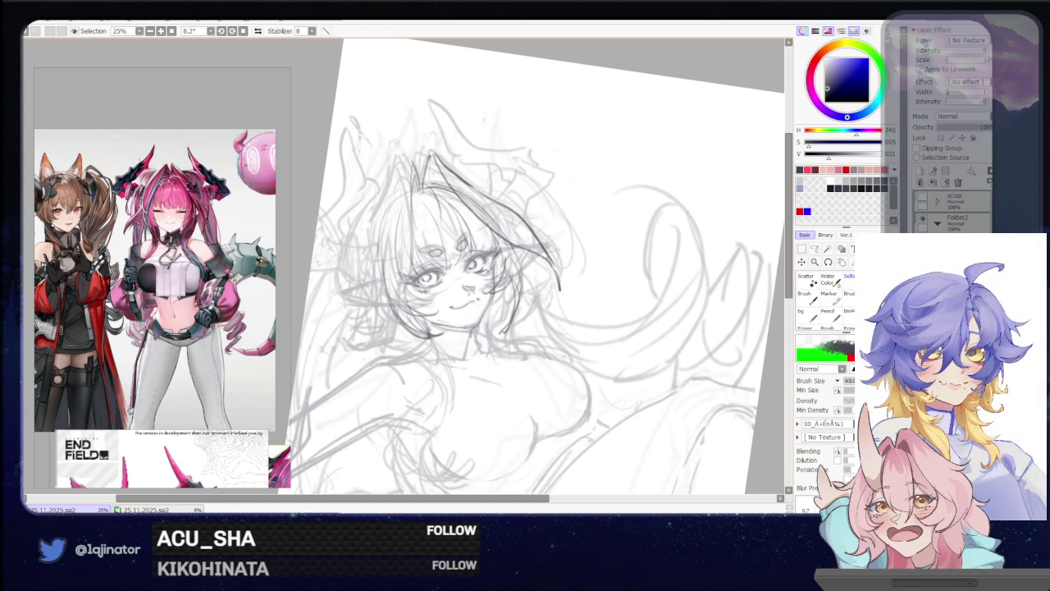
drag(542, 261, 548, 317)
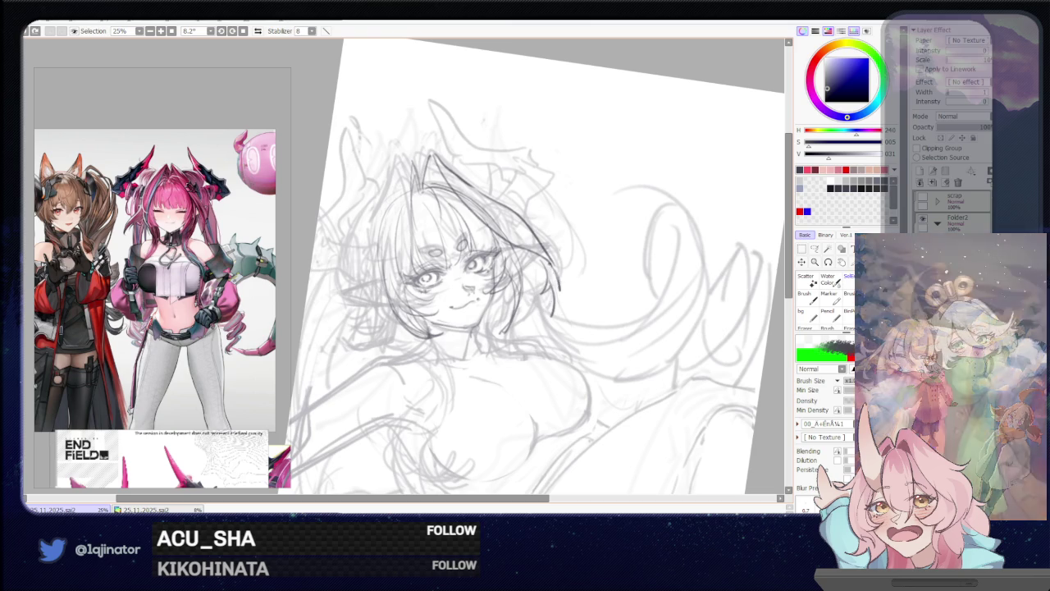
Draw a dark strand down the face's left side, retrying its length
drag(452, 279, 418, 309)
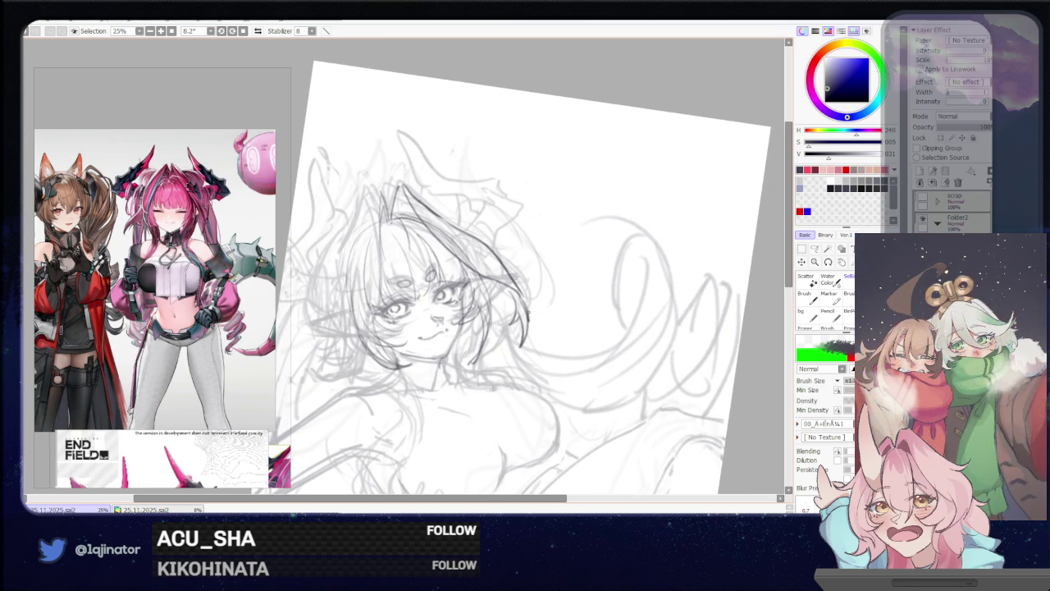
drag(489, 352, 550, 324)
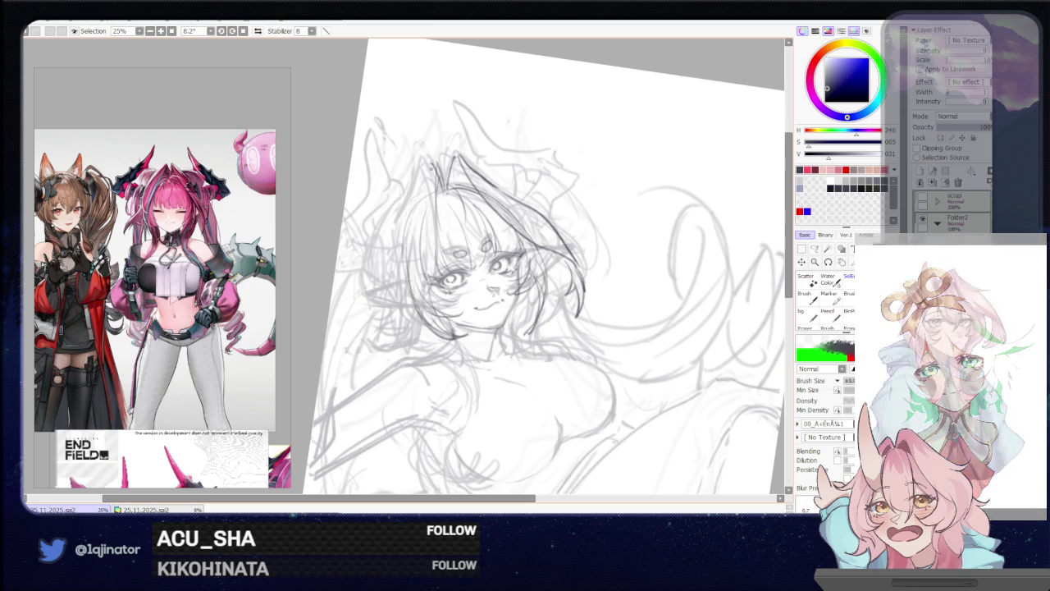
drag(430, 168, 412, 279)
key(ctrl+z)
drag(426, 168, 403, 328)
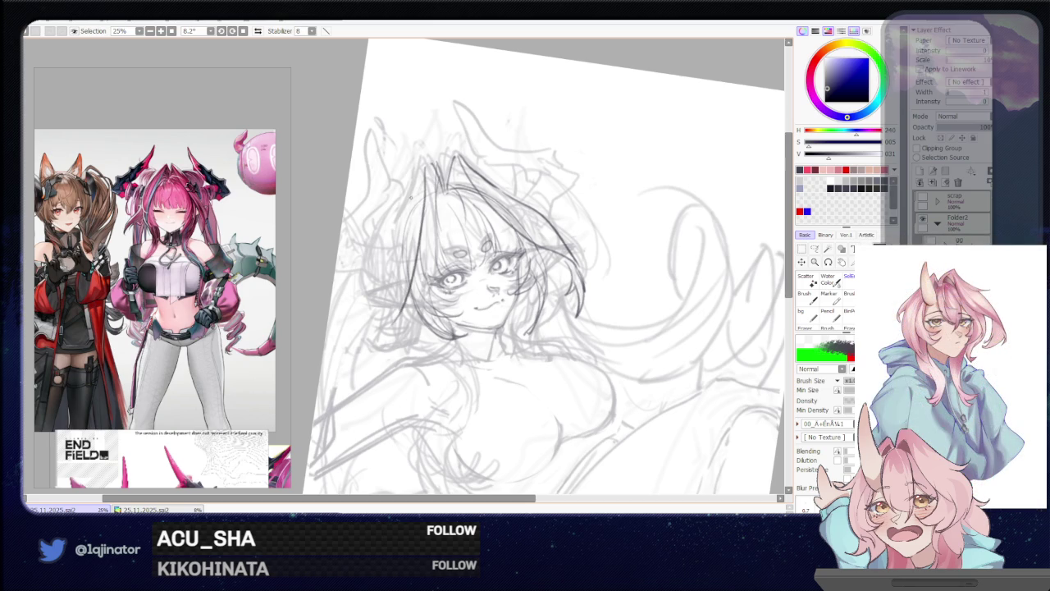
drag(429, 167, 376, 348)
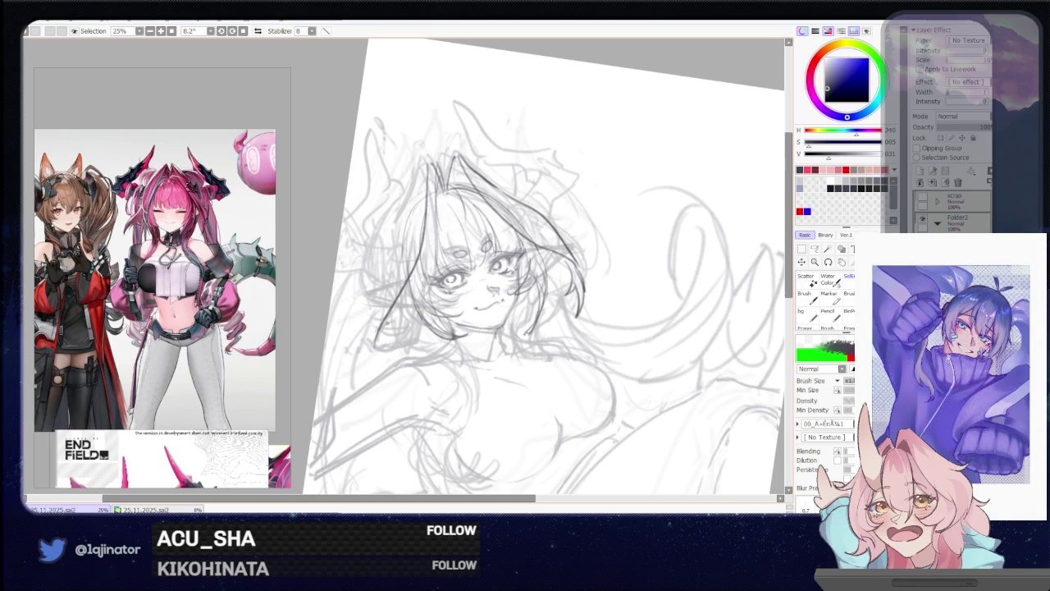
key(ctrl+z)
drag(428, 168, 389, 323)
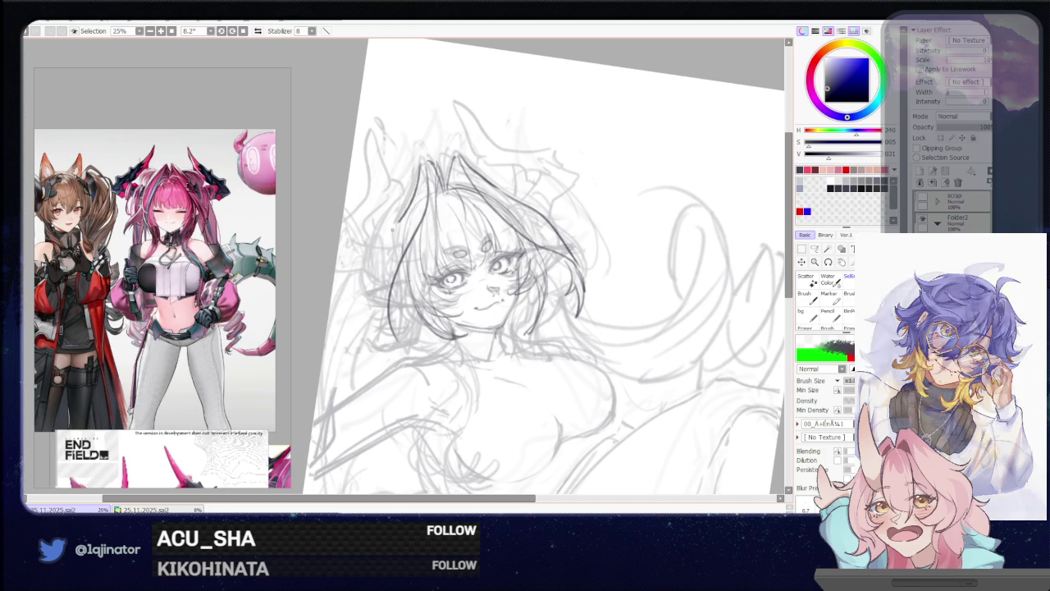
Settle the hair strand at the face's upper left after several redraws
key(ctrl+z)
drag(430, 167, 398, 330)
key(ctrl+z)
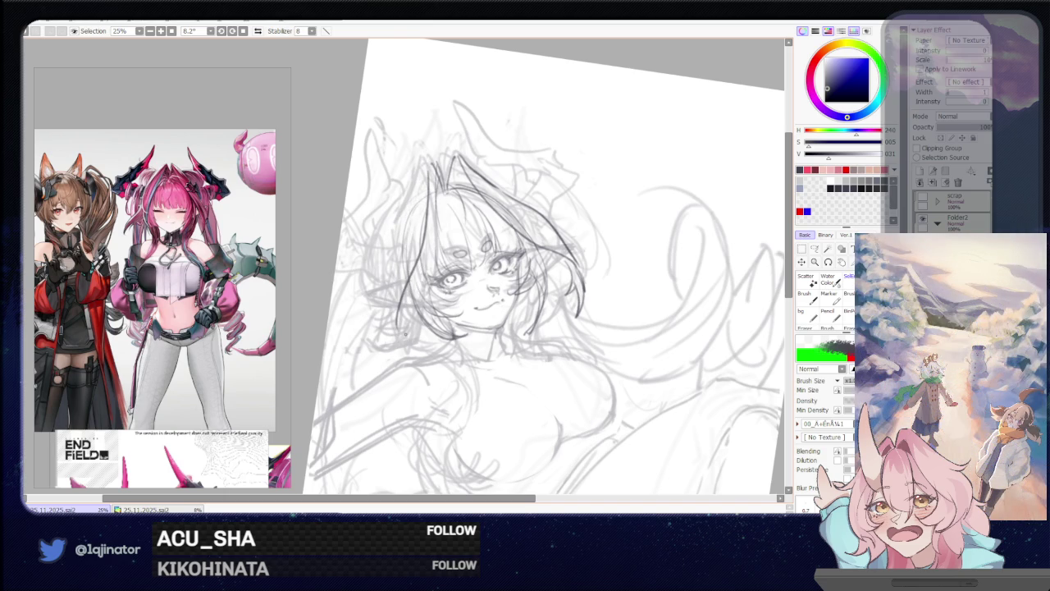
drag(425, 162, 386, 309)
key(ctrl+z)
drag(402, 205, 374, 325)
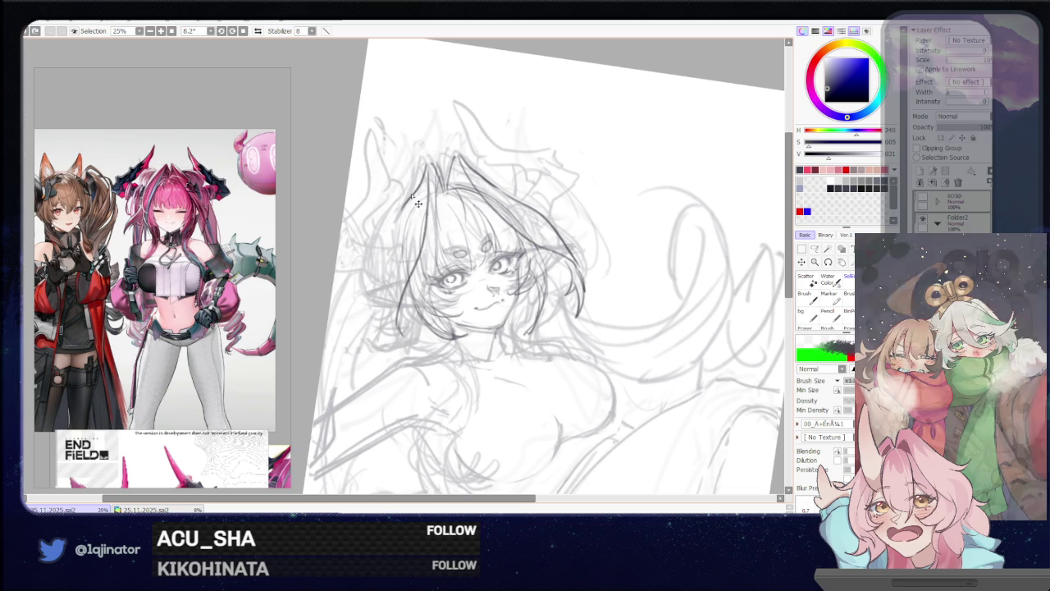
key(ctrl+z)
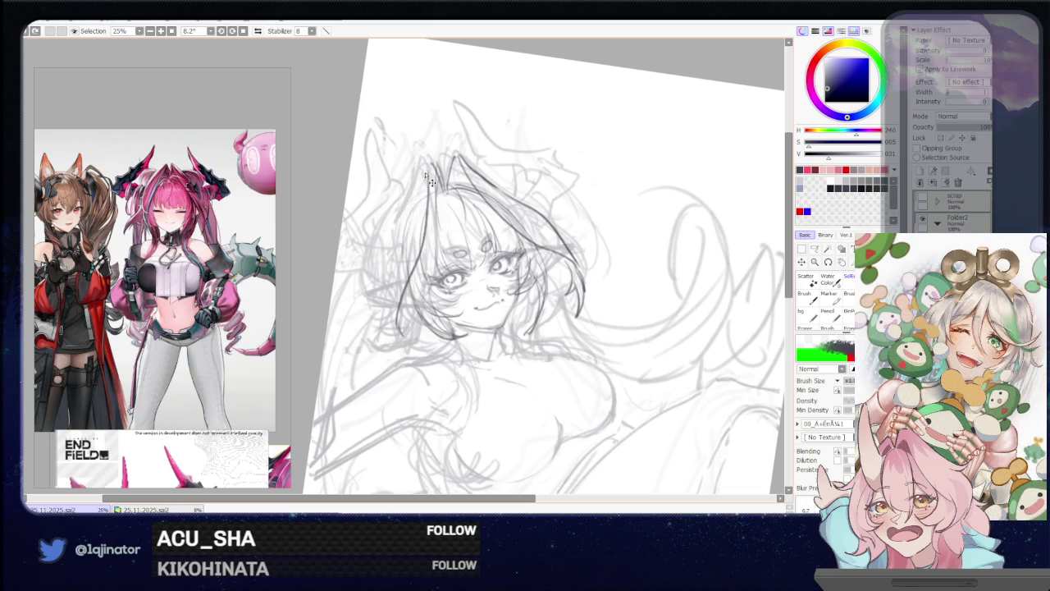
drag(427, 166, 391, 324)
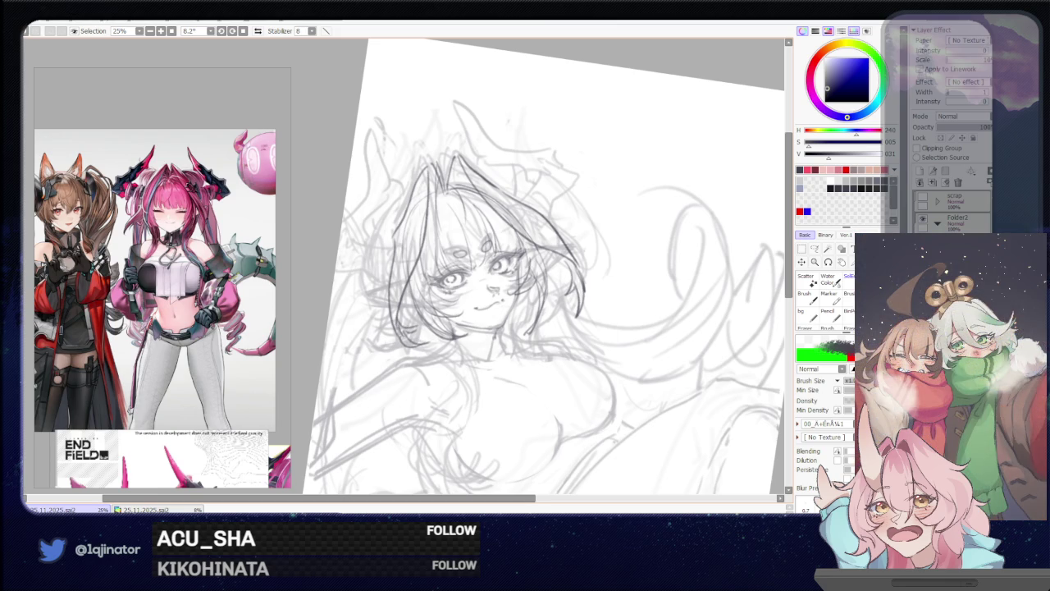
drag(505, 369, 501, 407)
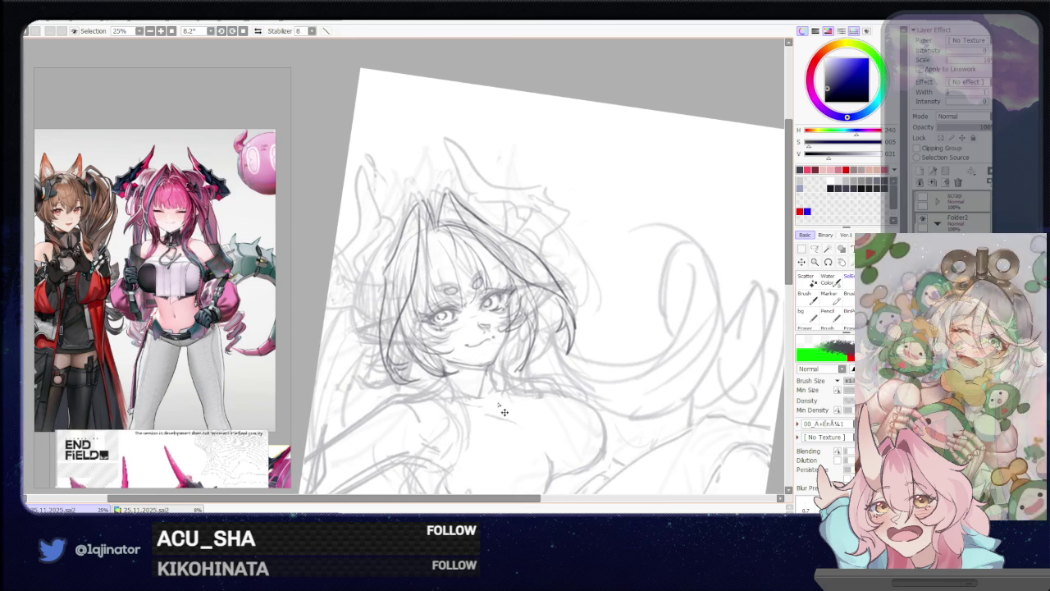
Undo the recent hair strokes on the face's left and recenter the canvas
key(ctrl+z)
key(ctrl+z)
key(ctrl+z)
key(ctrl+z)
key(ctrl+z)
key(ctrl+z)
drag(611, 323, 578, 319)
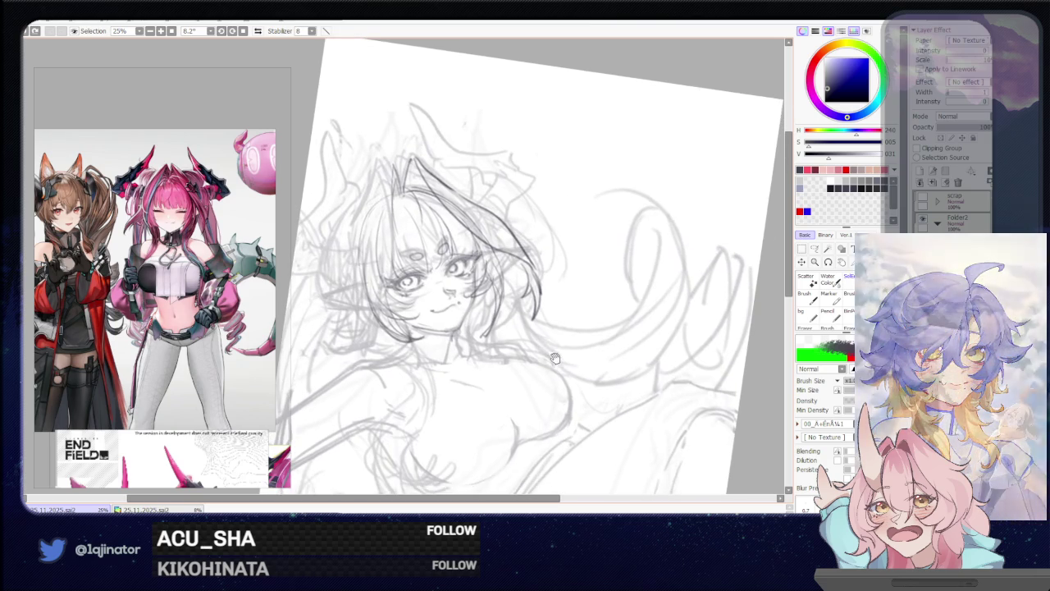
drag(558, 377, 543, 380)
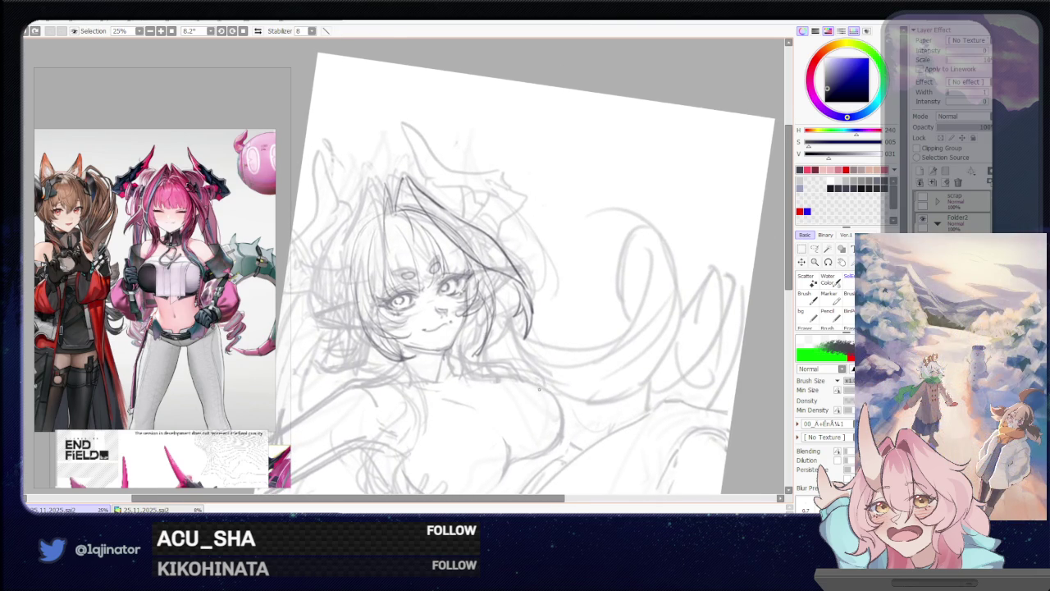
scroll(up, 3)
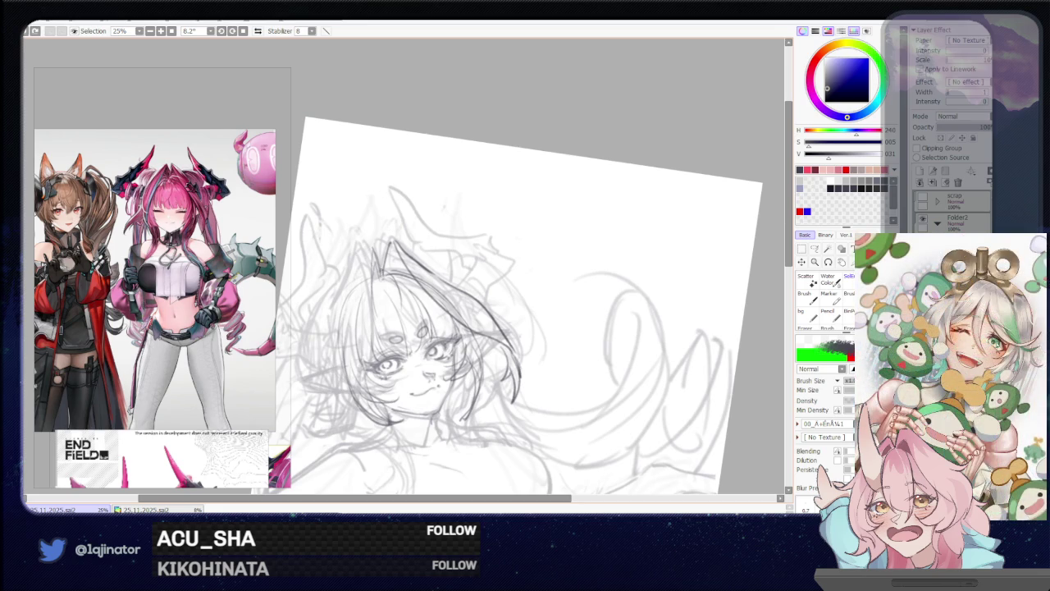
scroll(down, 3)
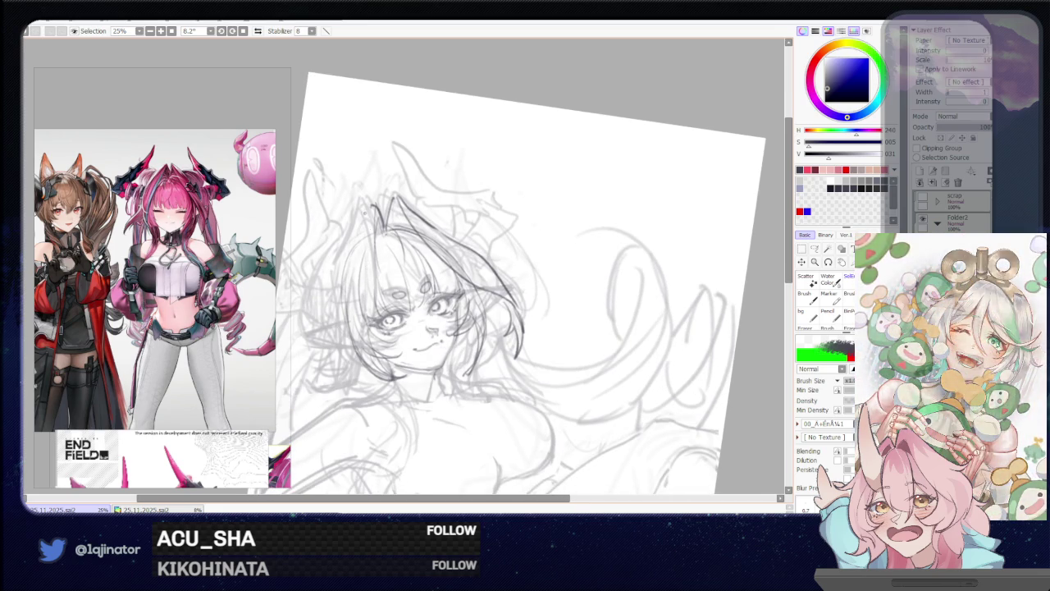
Try a dark line down the left side of the face repeatedly, undoing each attempt
drag(373, 215, 345, 371)
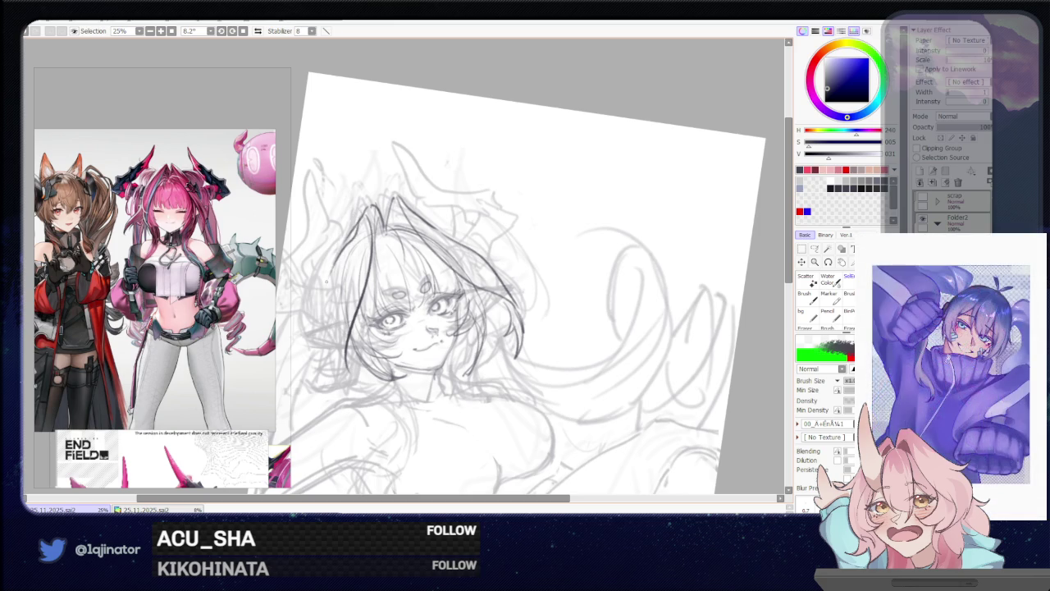
key(ctrl+z)
drag(351, 240, 320, 339)
key(ctrl+z)
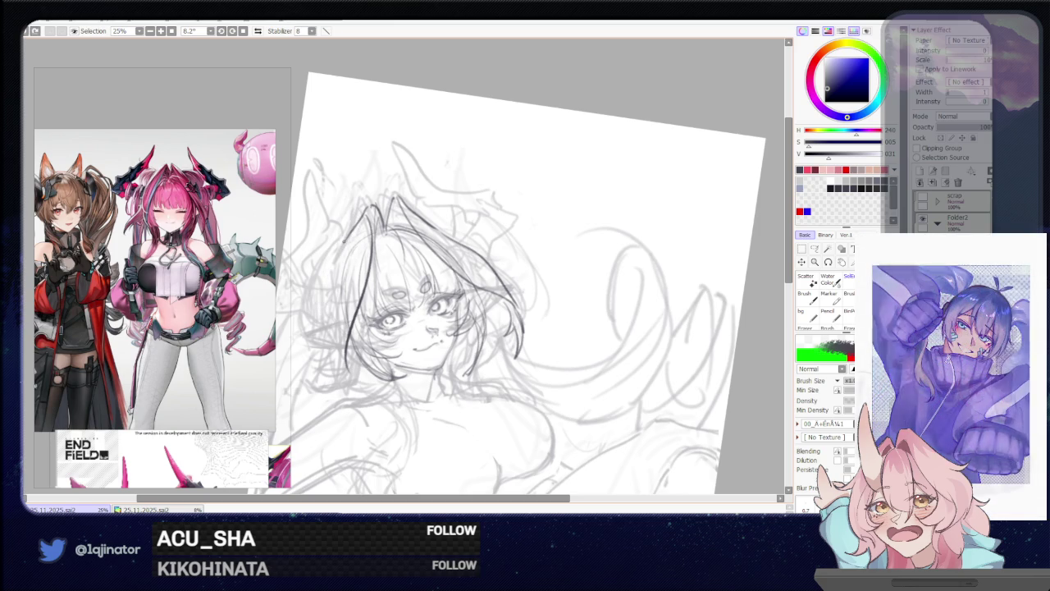
drag(335, 275, 308, 354)
key(ctrl+z)
drag(346, 240, 312, 354)
key(ctrl+z)
drag(350, 232, 329, 341)
key(ctrl+z)
key(ctrl+z)
drag(345, 239, 328, 359)
key(ctrl+z)
drag(348, 245, 335, 358)
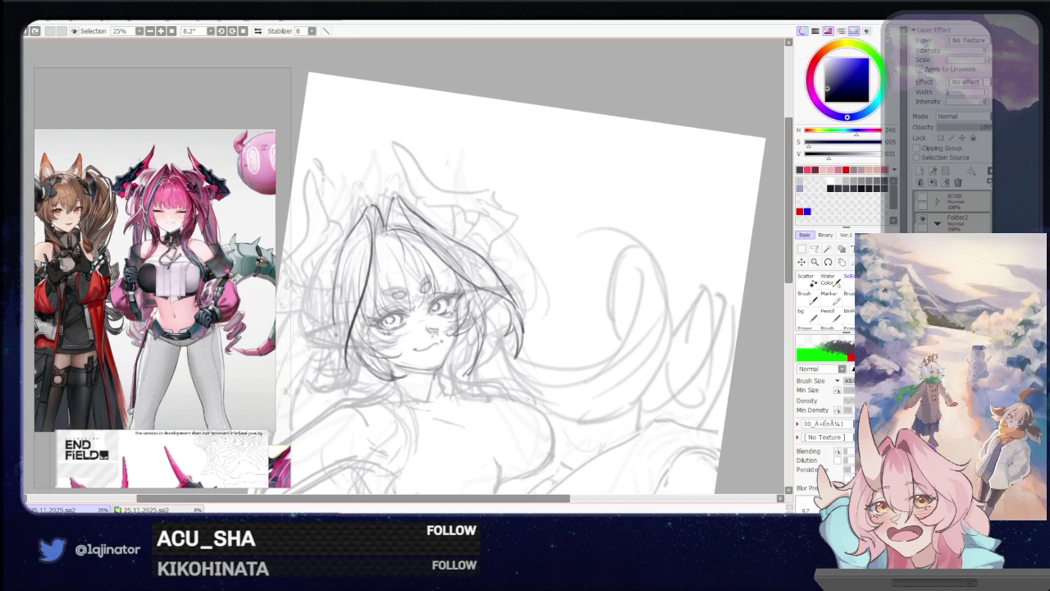
key(ctrl+z)
Bring the close-up portrait of the pink-haired horned character into the reference board
scroll(down, 3)
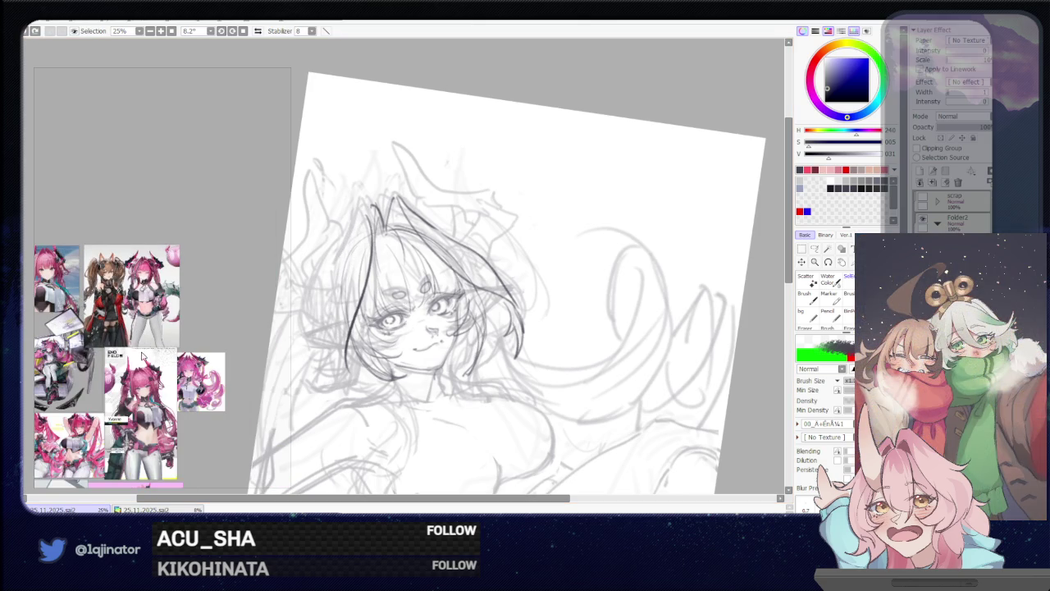
scroll(up, 3)
drag(223, 308, 125, 234)
scroll(down, 3)
scroll(up, 3)
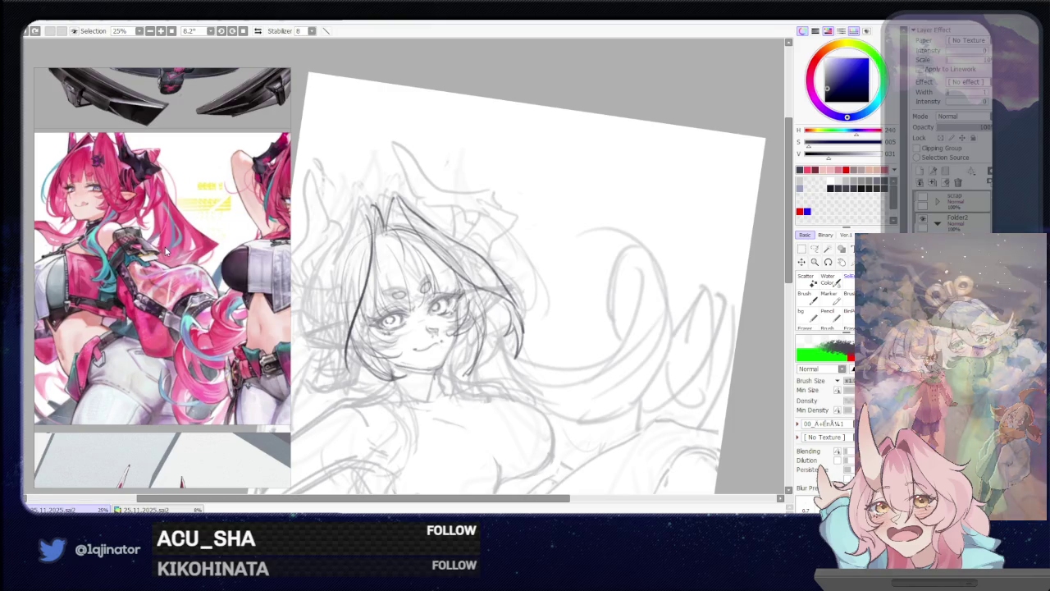
scroll(down, 3)
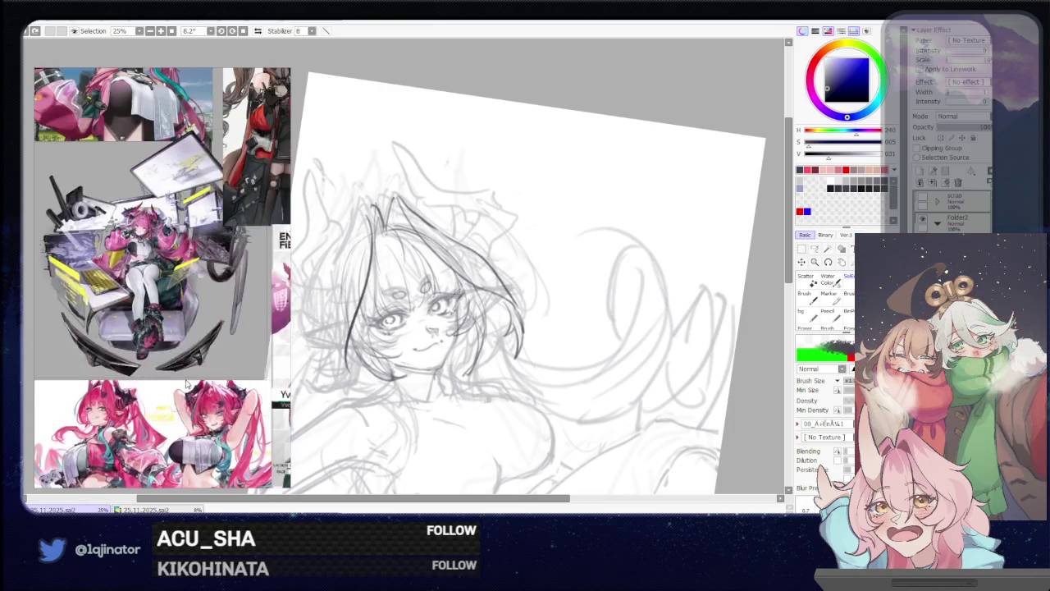
scroll(up, 3)
scroll(up, 3)
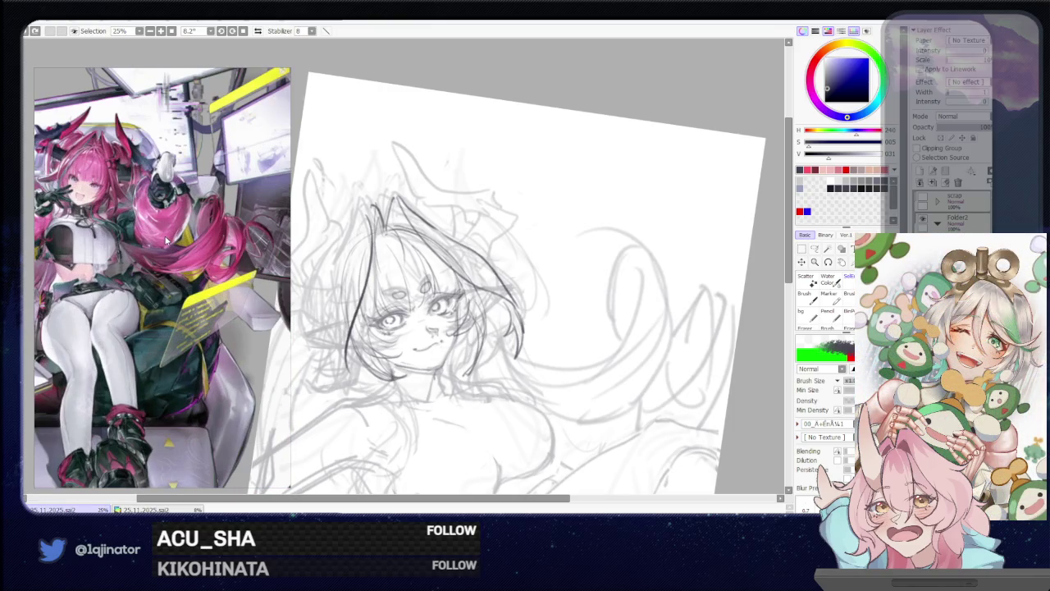
scroll(down, 3)
scroll(up, 3)
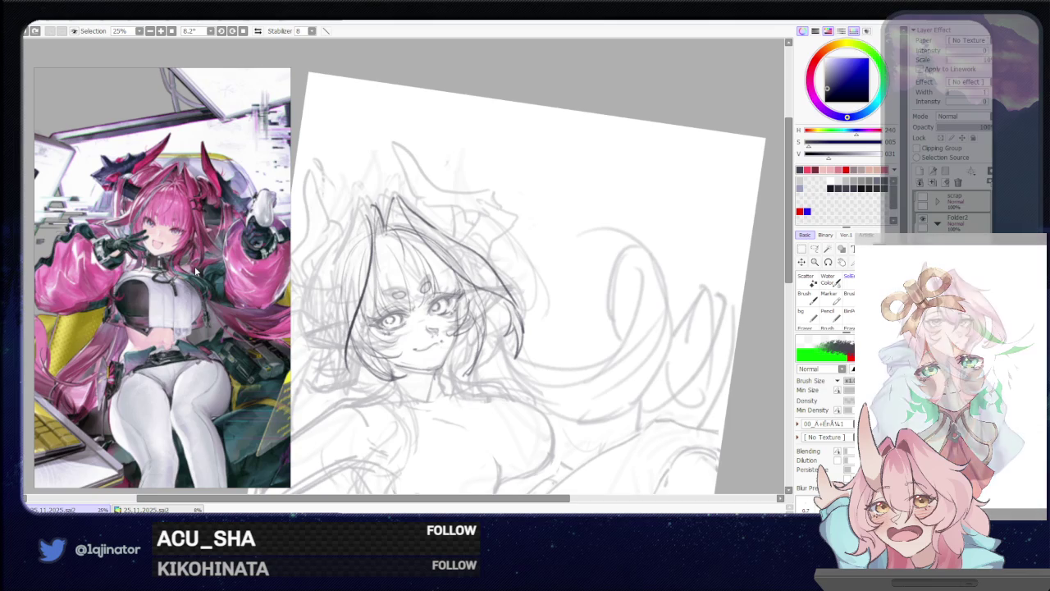
scroll(down, 3)
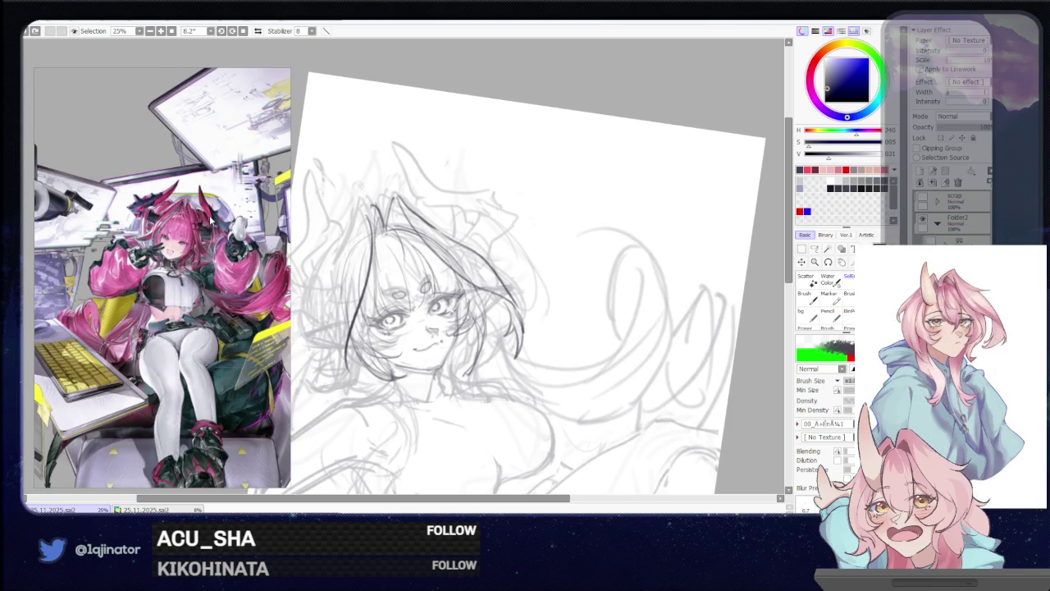
scroll(down, 3)
scroll(up, 3)
drag(190, 305, 229, 282)
scroll(up, 3)
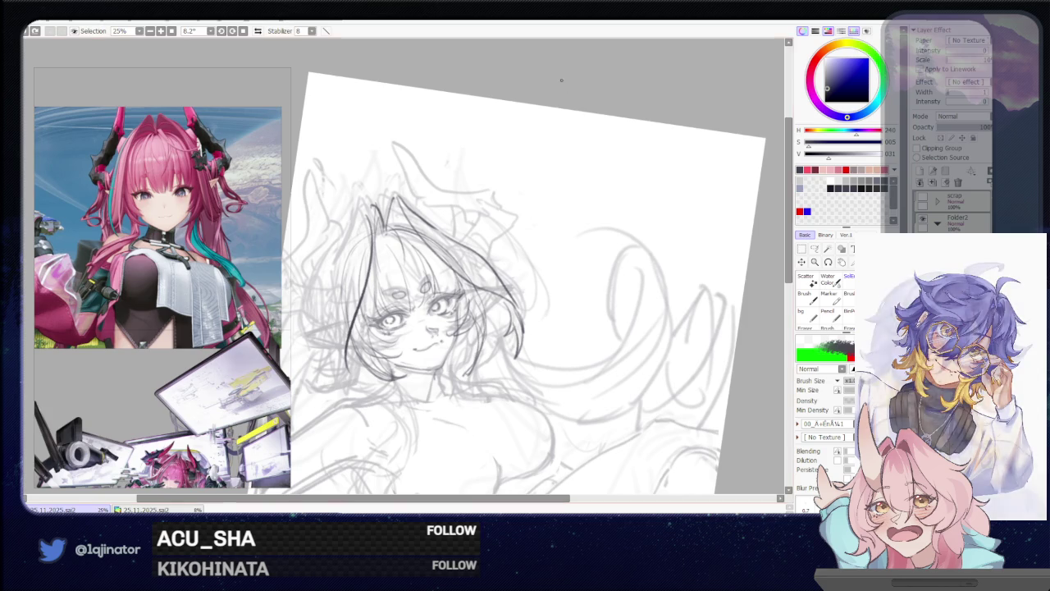
drag(447, 273, 437, 326)
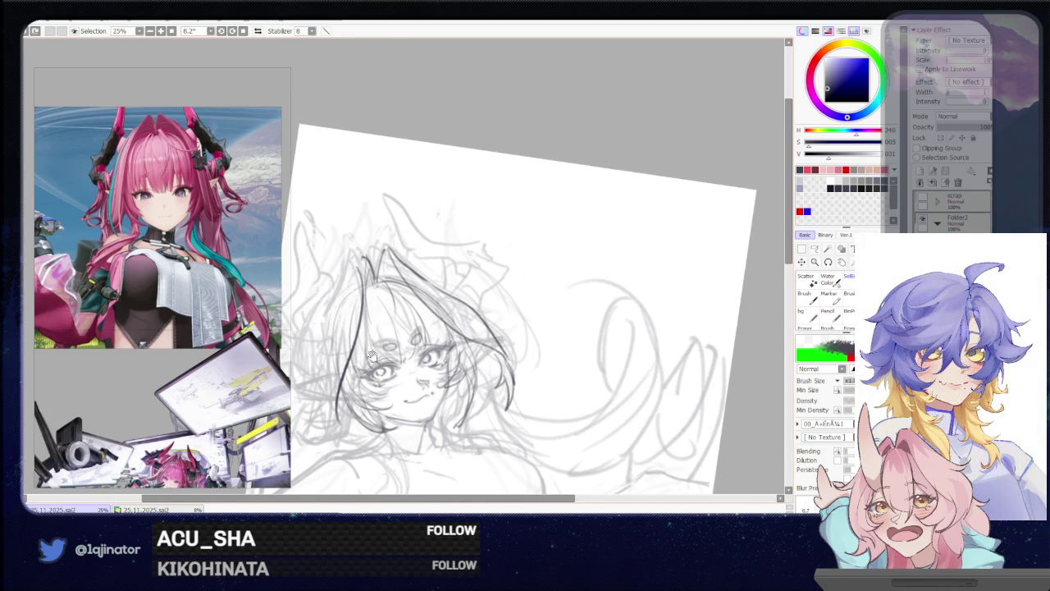
Erase the stray dark strokes near the eye and along the face's left
drag(371, 355, 380, 327)
key(e)
drag(509, 329, 542, 386)
key(b)
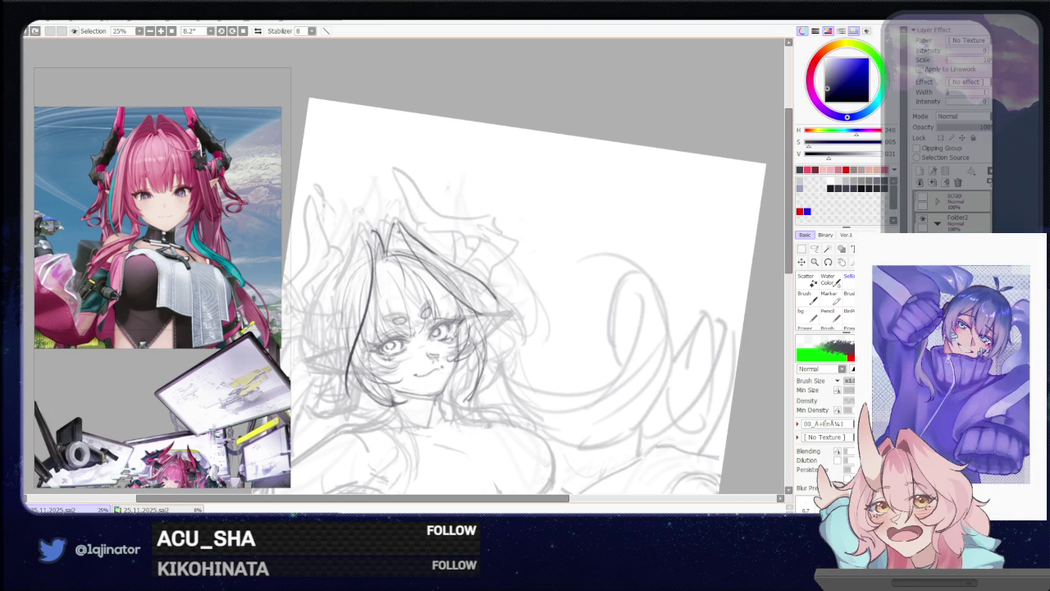
key(e)
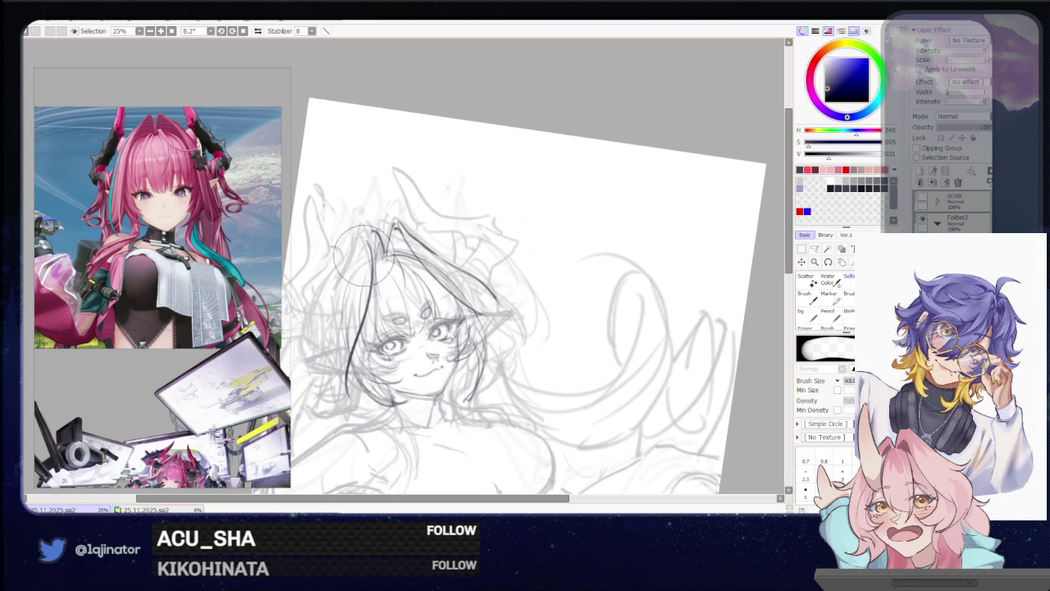
drag(367, 242, 347, 411)
key(b)
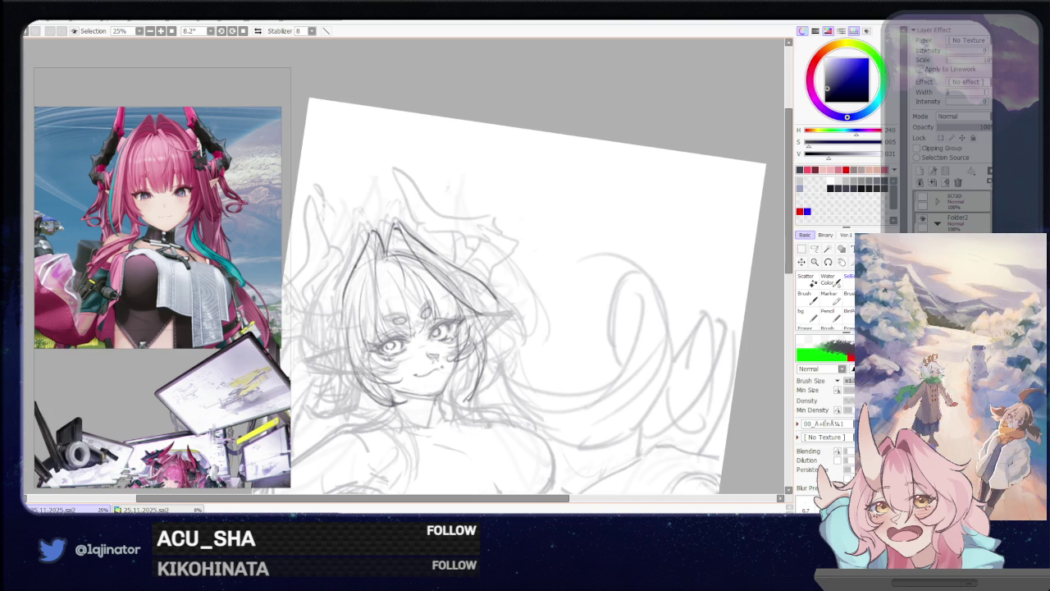
Try several short hair strokes at the head's left, undoing the darker ones
drag(372, 237, 351, 332)
key(ctrl+z)
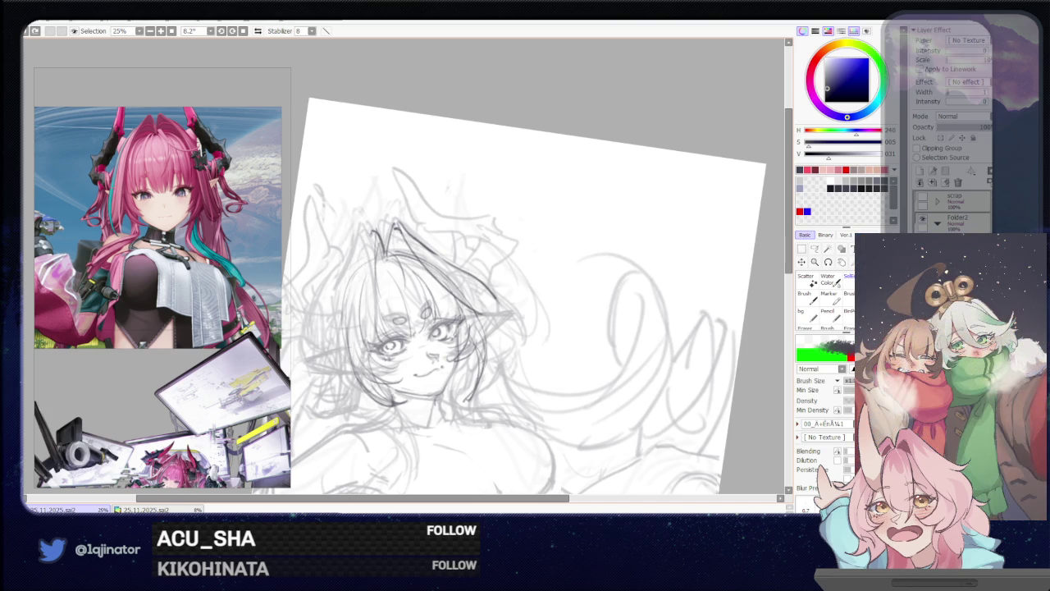
drag(371, 232, 356, 283)
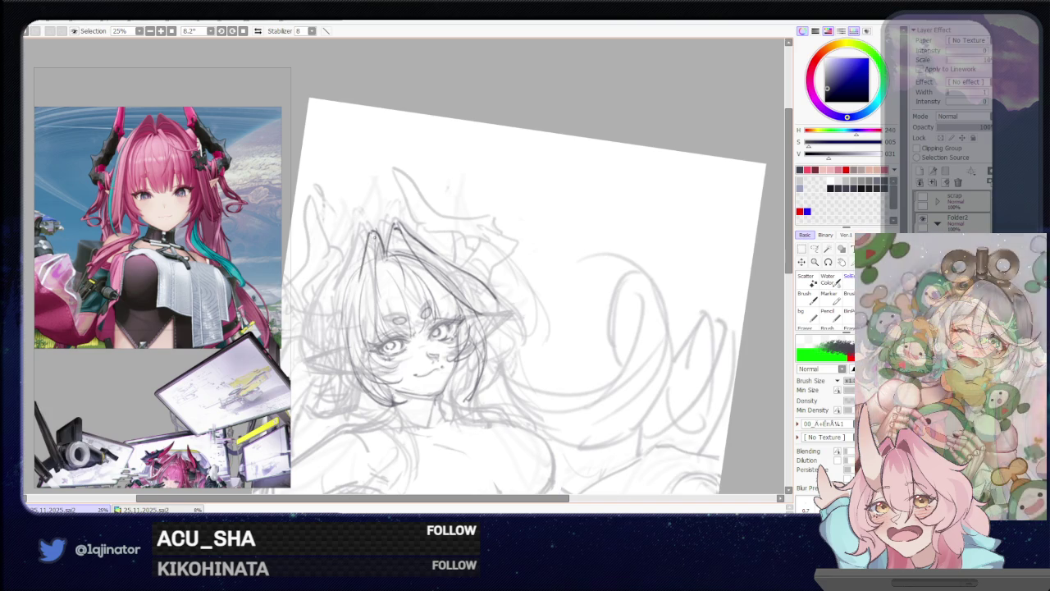
key(ctrl+z)
drag(372, 233, 372, 281)
key(ctrl+z)
drag(374, 236, 371, 269)
drag(369, 231, 336, 392)
key(ctrl+z)
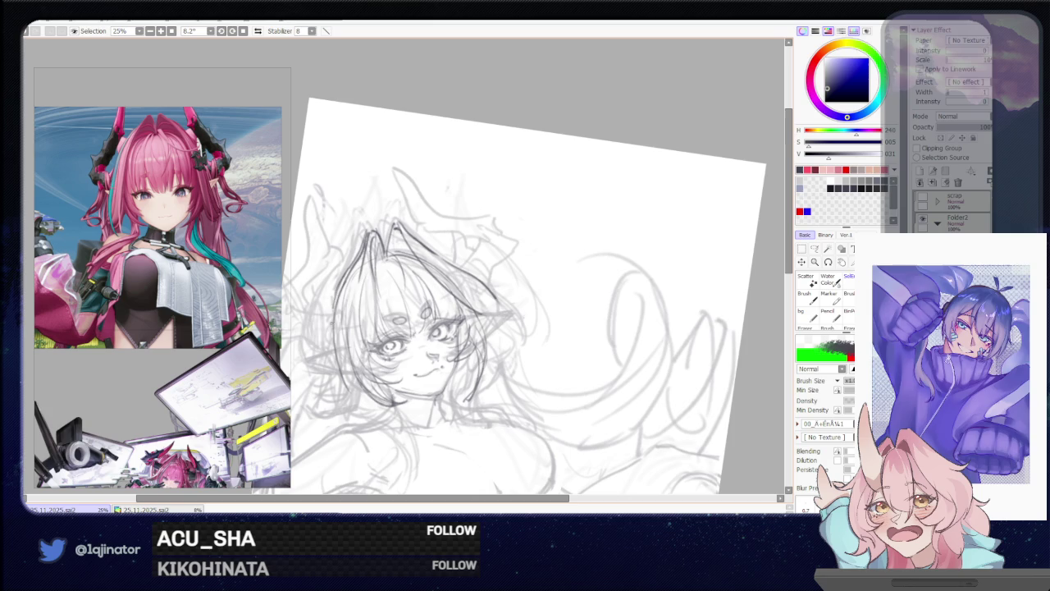
Redraw the left hair outline and remove the darker strokes near the face's right
drag(371, 246, 357, 356)
key(ctrl+z)
drag(369, 248, 338, 400)
drag(477, 315, 507, 356)
key(ctrl+z)
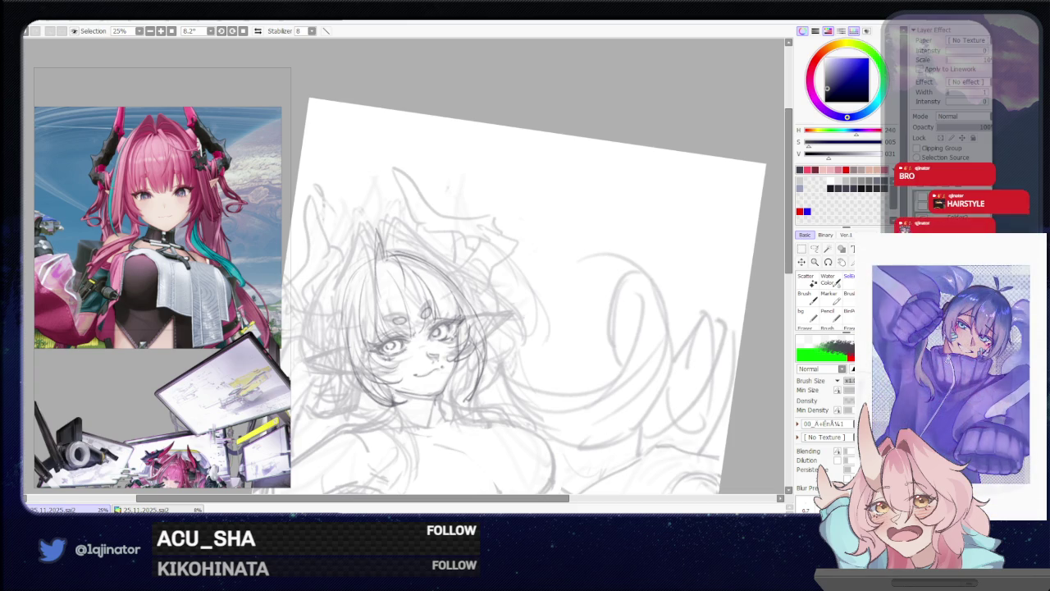
scroll(down, 3)
Mirror the canvas with H, then replace the forehead hair stroke with a darker strand
scroll(down, 3)
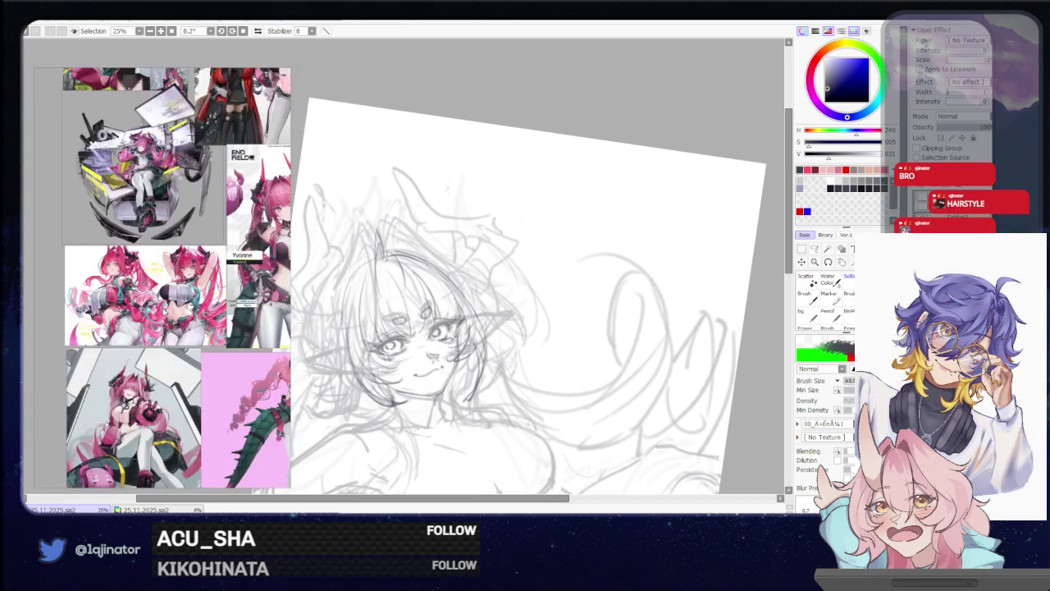
scroll(up, 3)
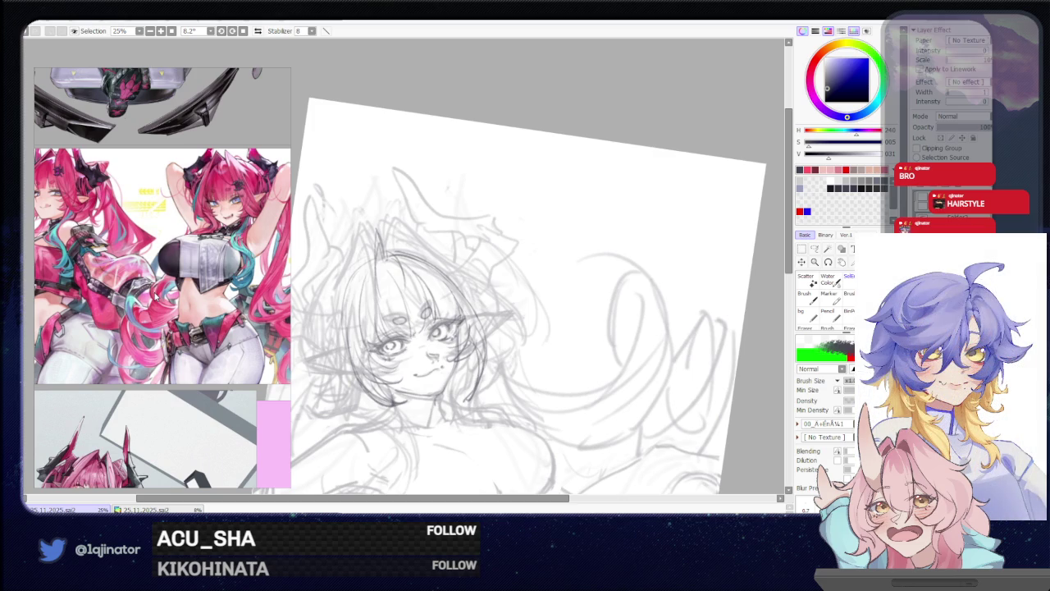
key(h)
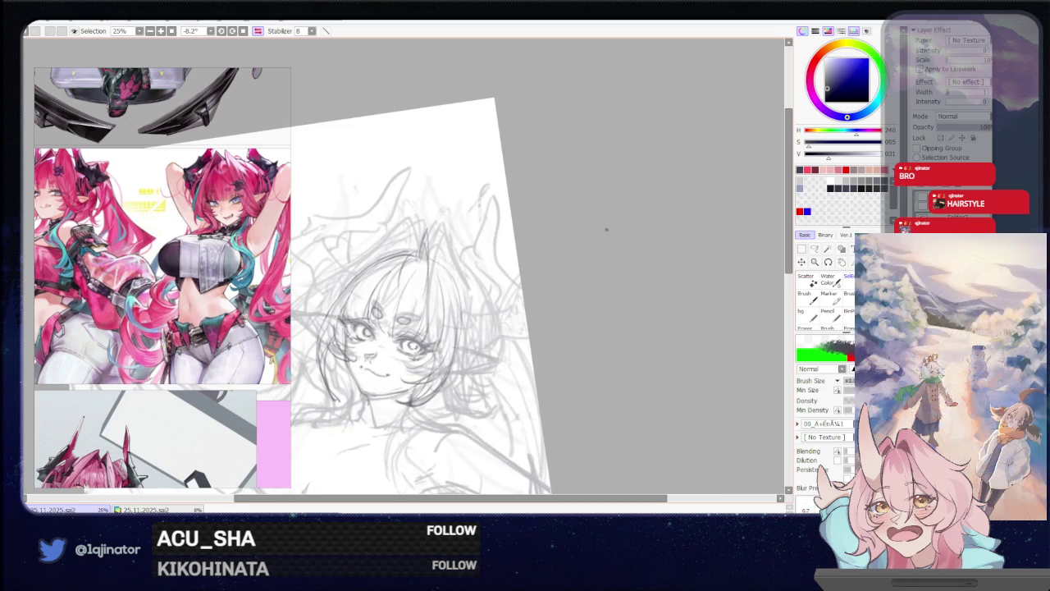
drag(387, 262, 424, 284)
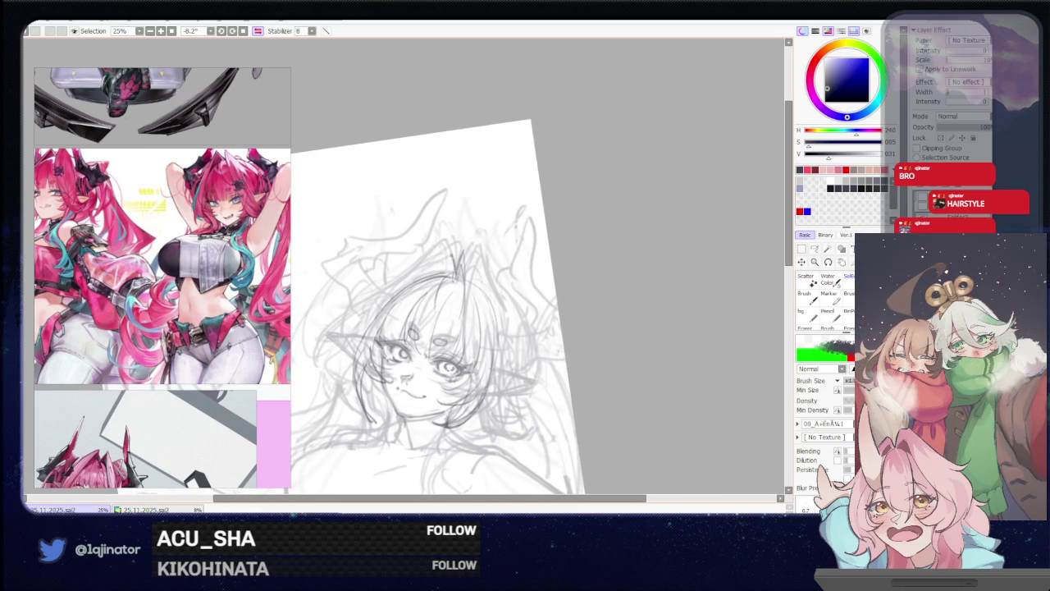
key(ctrl+z)
drag(443, 257, 353, 332)
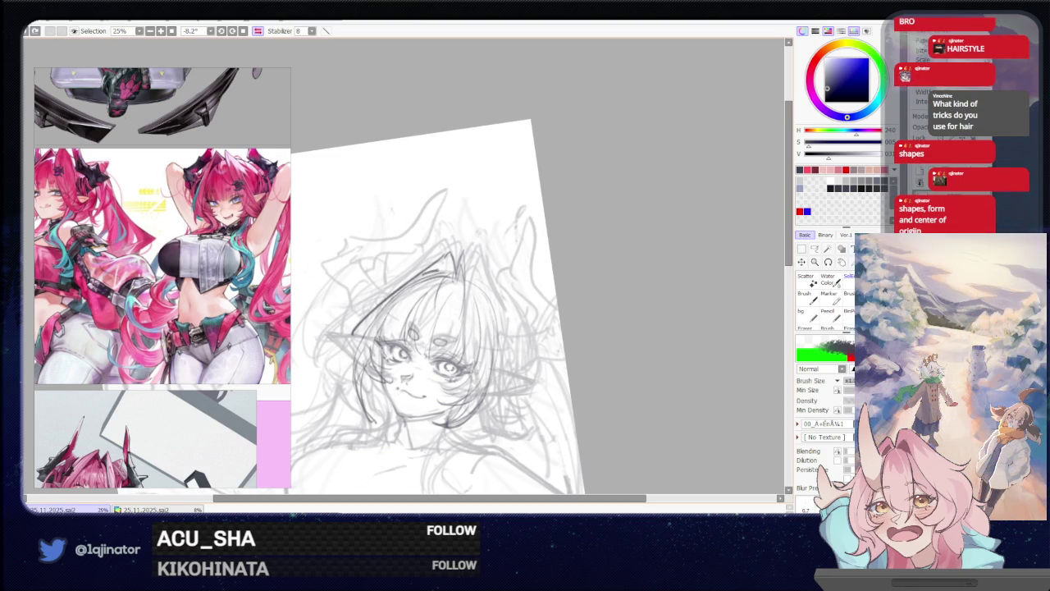
Darken the top of the head and the hair strands along the left forehead
drag(425, 270, 455, 256)
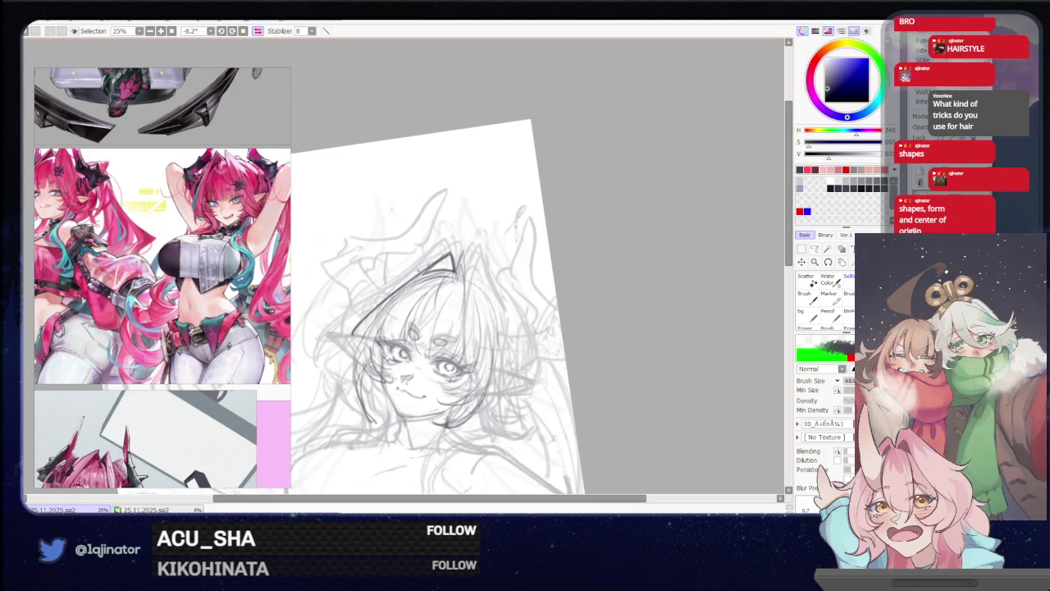
drag(427, 353, 455, 337)
drag(365, 320, 452, 255)
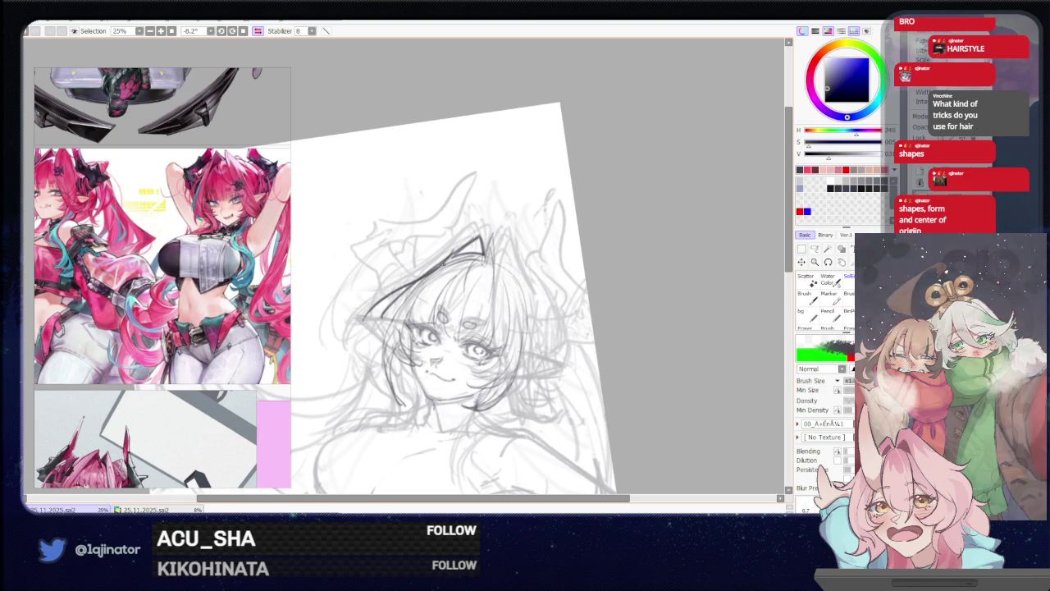
drag(378, 300, 417, 280)
drag(376, 302, 366, 329)
drag(426, 277, 382, 353)
drag(376, 311, 364, 347)
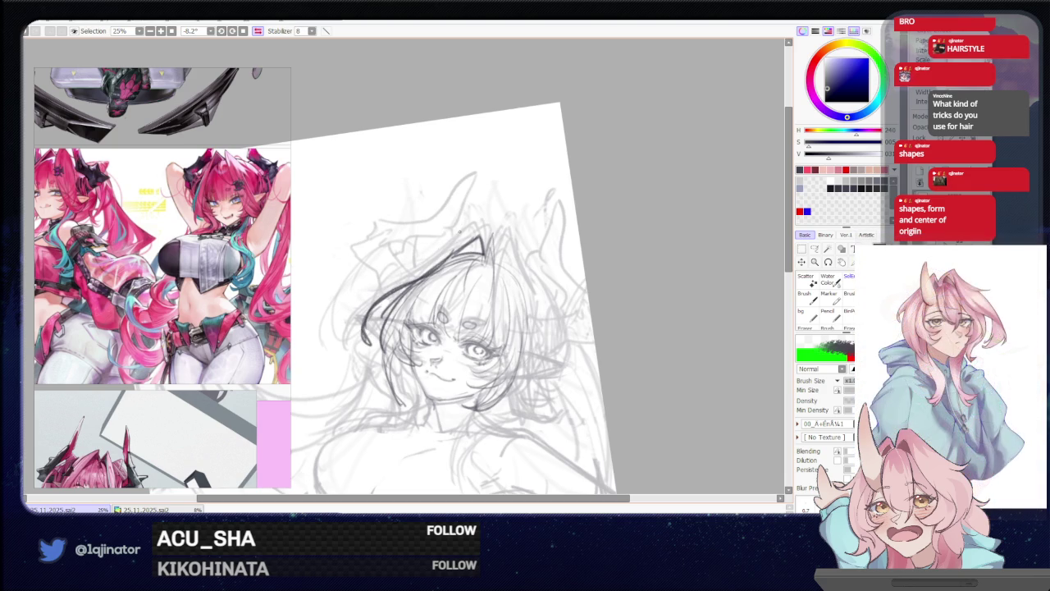
Redraw the top hair strokes and a dark strand sweeping down-left from the crown
drag(483, 231, 423, 273)
key(ctrl+z)
drag(483, 230, 435, 267)
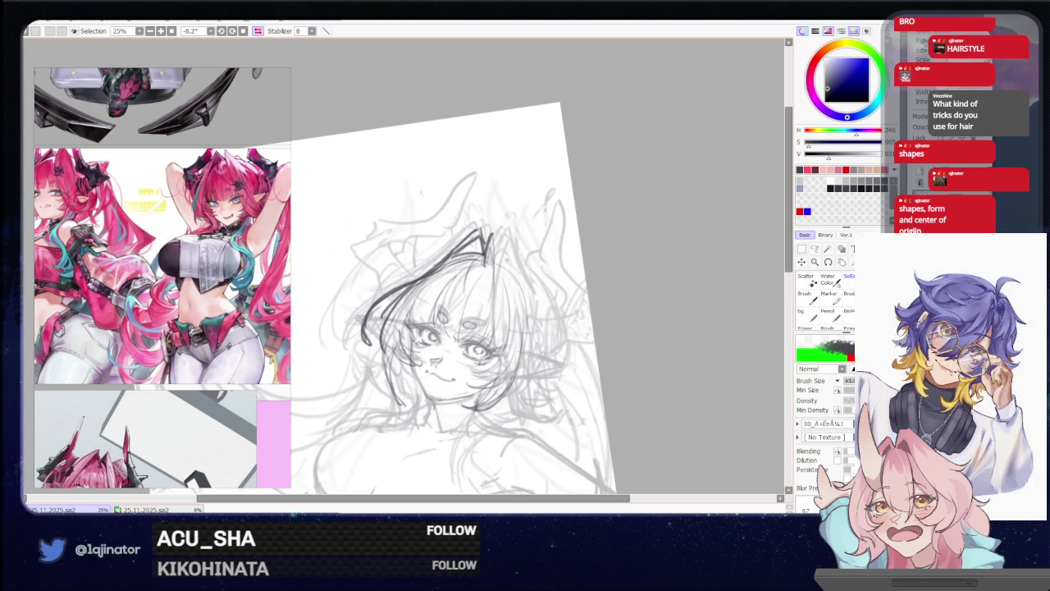
drag(497, 233, 523, 283)
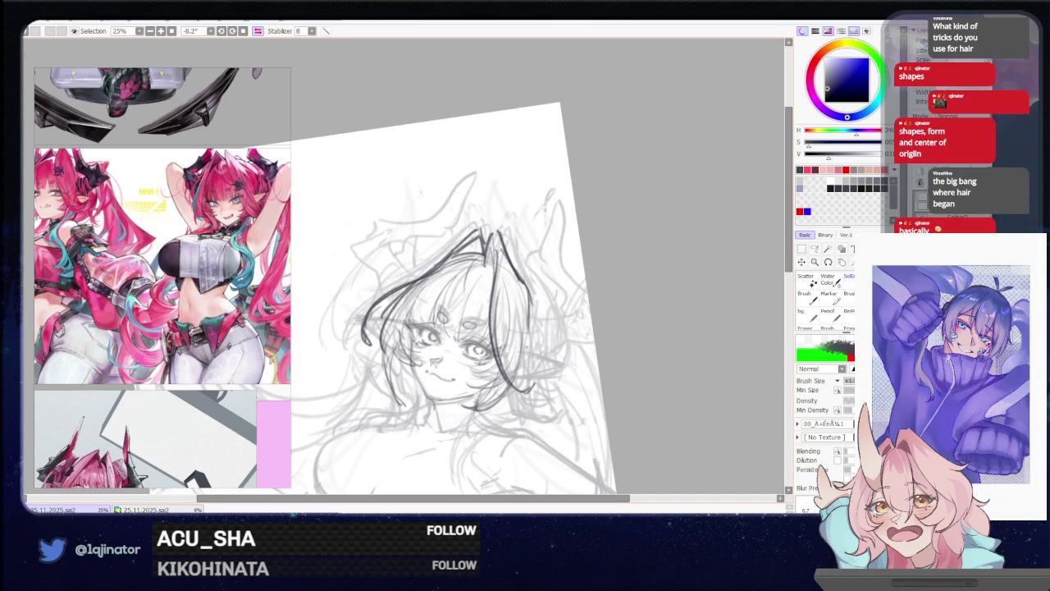
drag(496, 317, 539, 391)
key(ctrl+z)
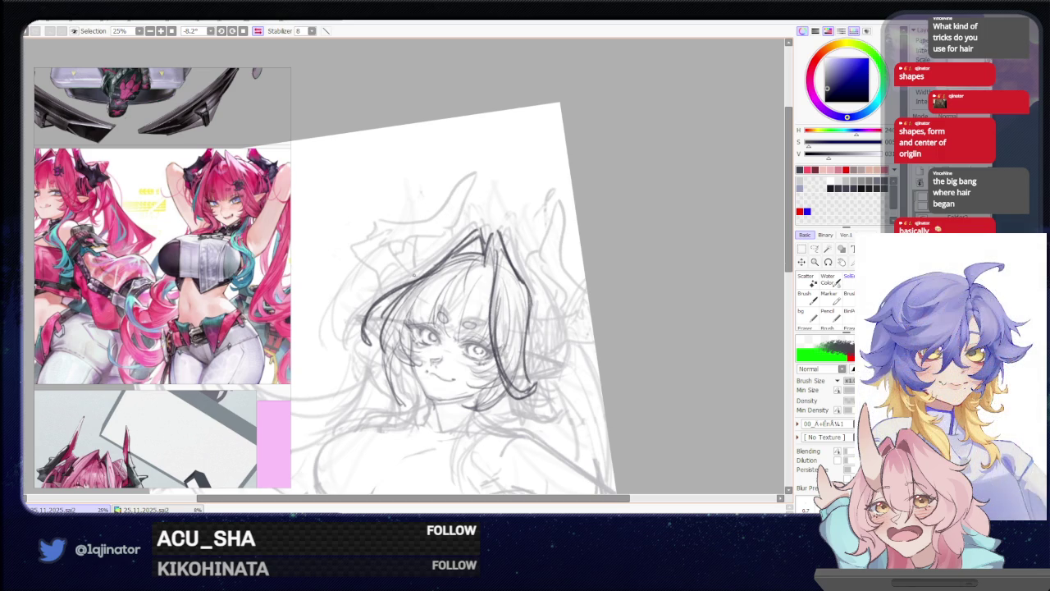
drag(456, 240, 388, 286)
drag(431, 259, 363, 344)
drag(405, 289, 371, 356)
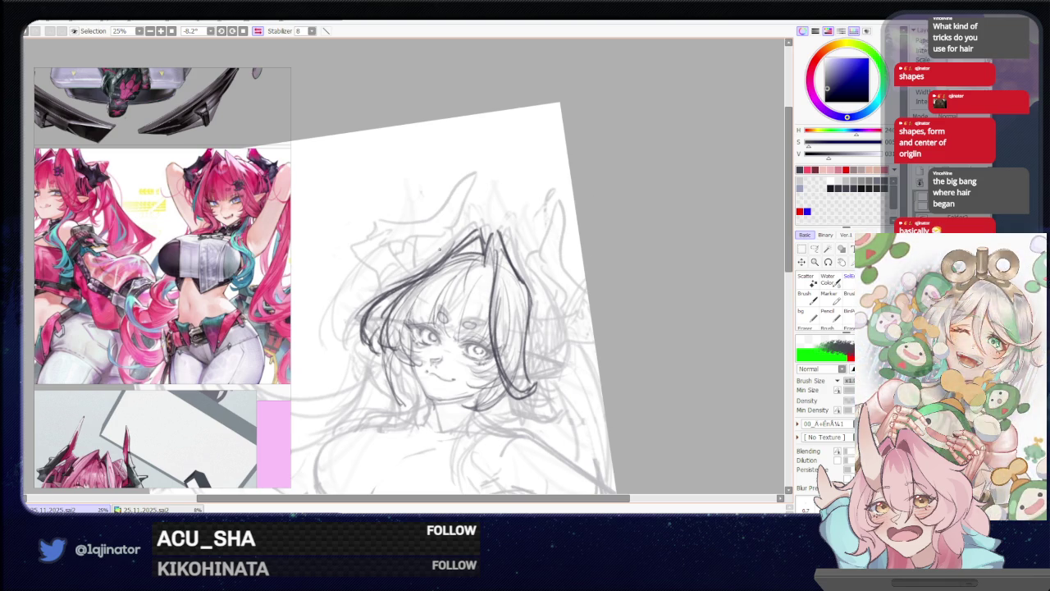
Darken the stroke right of the bangs and add strokes down the hair's right side
drag(480, 229, 471, 253)
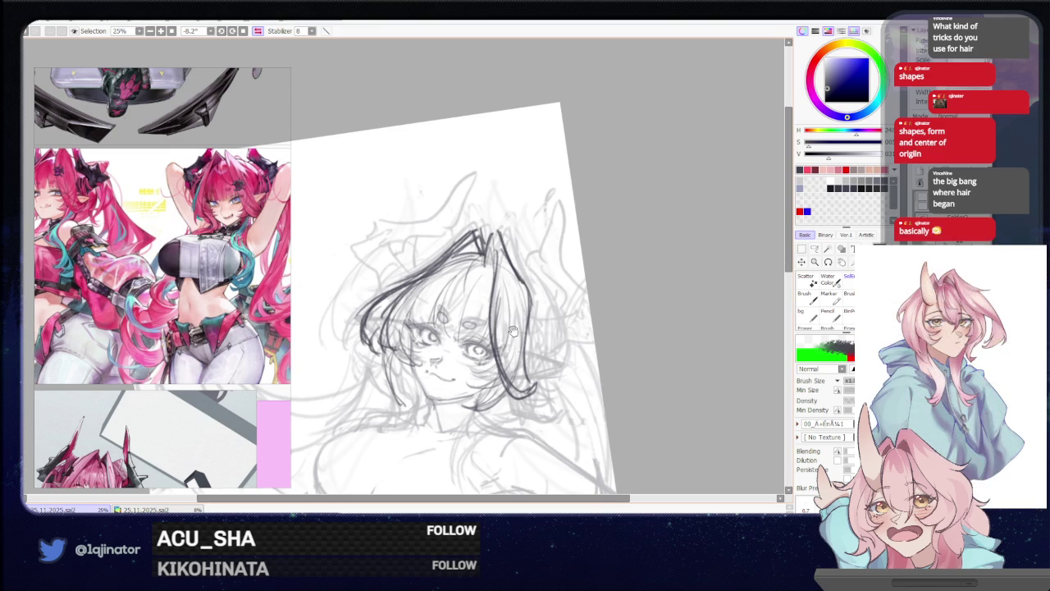
drag(511, 328, 497, 305)
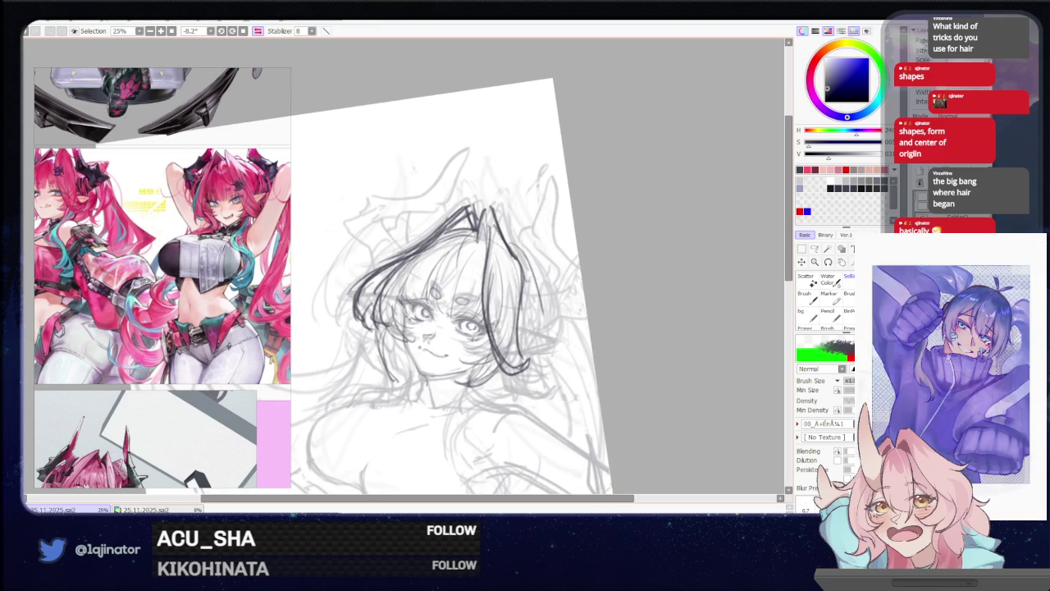
drag(516, 243, 537, 328)
Redraw the cheek line darker and add dark marks along the left cheek
scroll(up, 3)
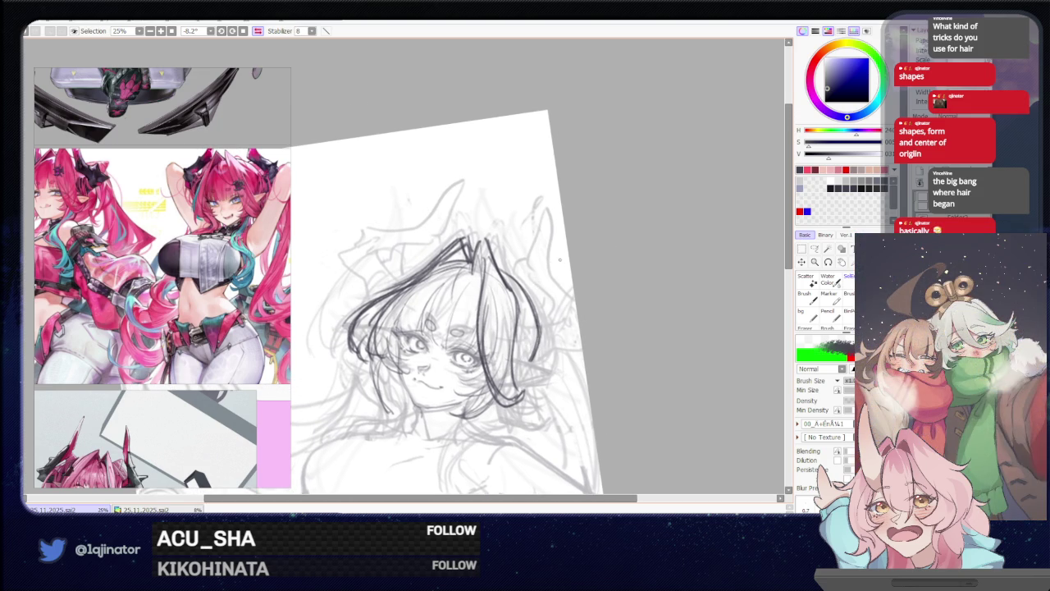
drag(490, 316, 522, 225)
drag(440, 338, 484, 234)
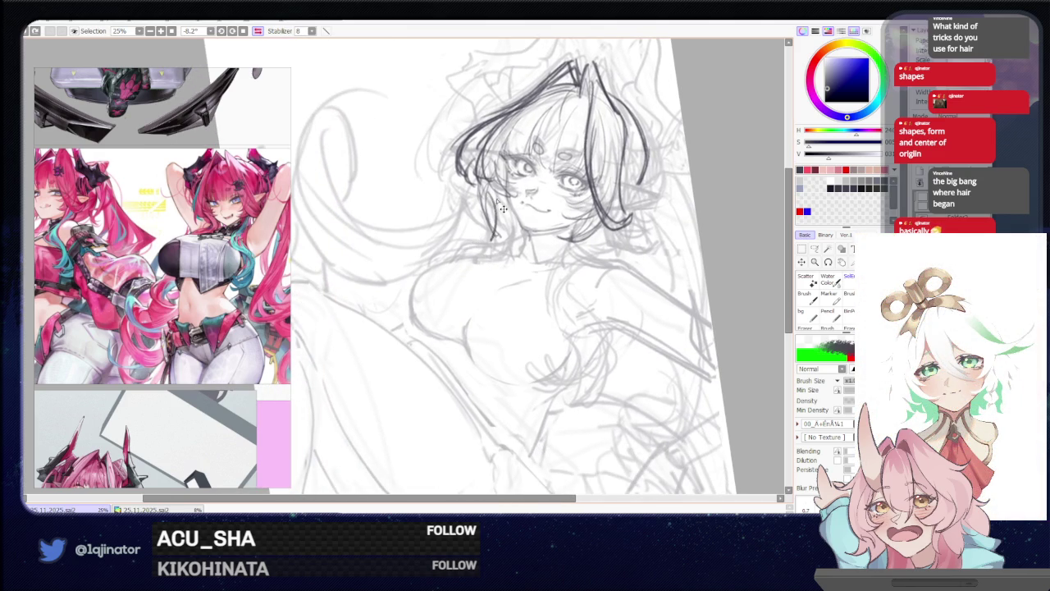
key(ctrl+z)
drag(494, 188, 461, 256)
drag(495, 212, 451, 262)
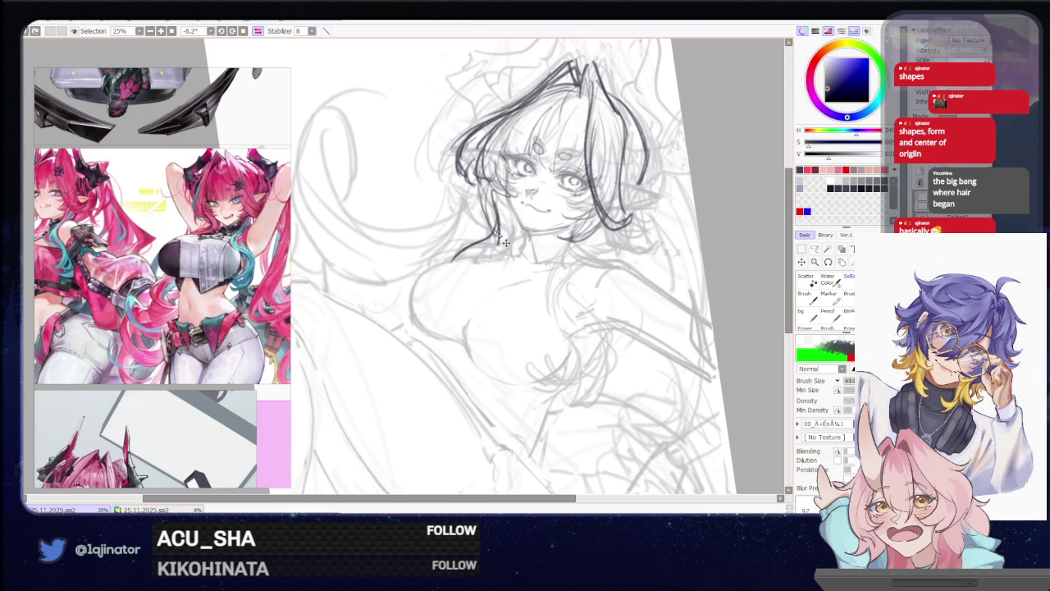
Thicken the neck and shoulder line, redrawing the neck line below the chin
drag(492, 235, 445, 265)
drag(496, 216, 508, 256)
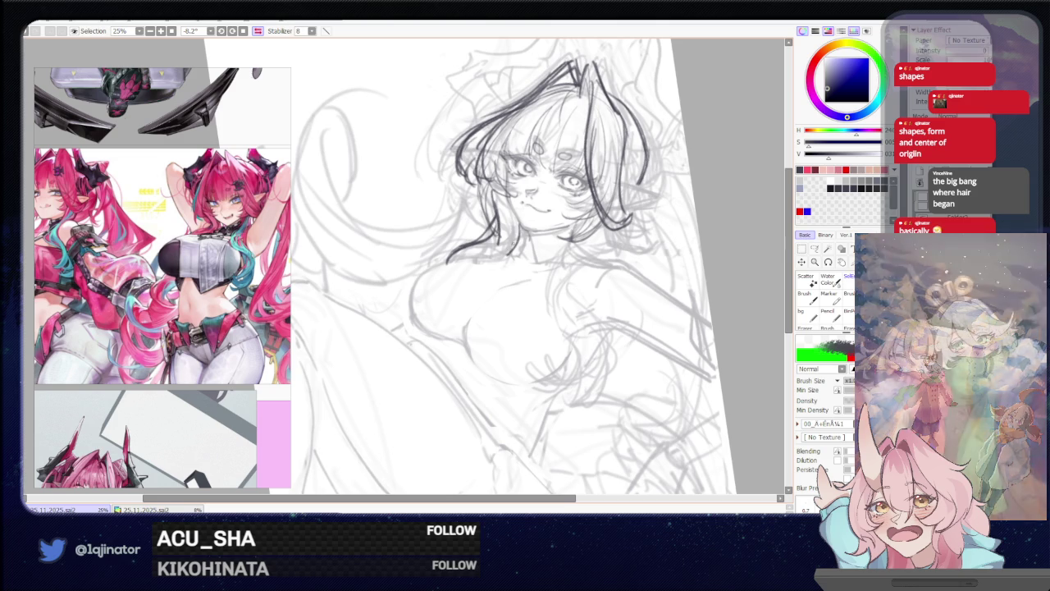
key(ctrl+z)
drag(518, 210, 503, 251)
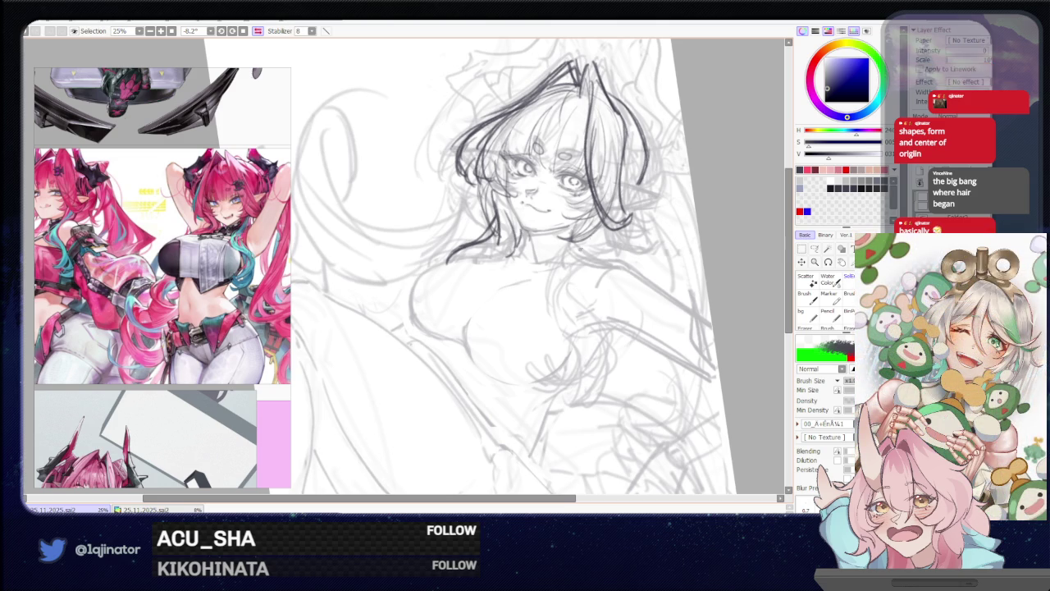
drag(548, 271, 543, 297)
key(ctrl+z)
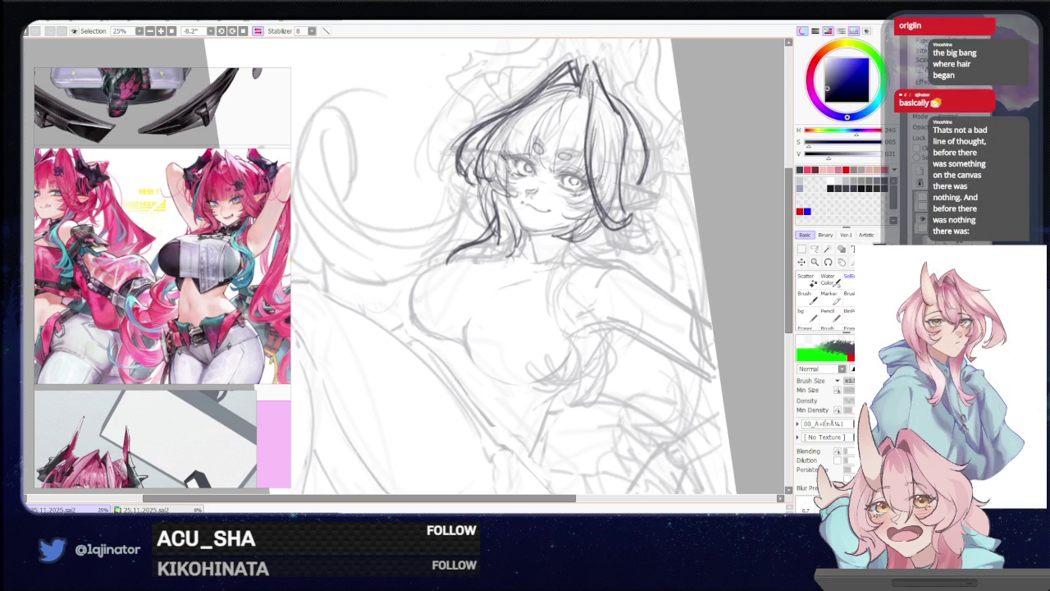
key(ctrl+z)
drag(563, 242, 567, 281)
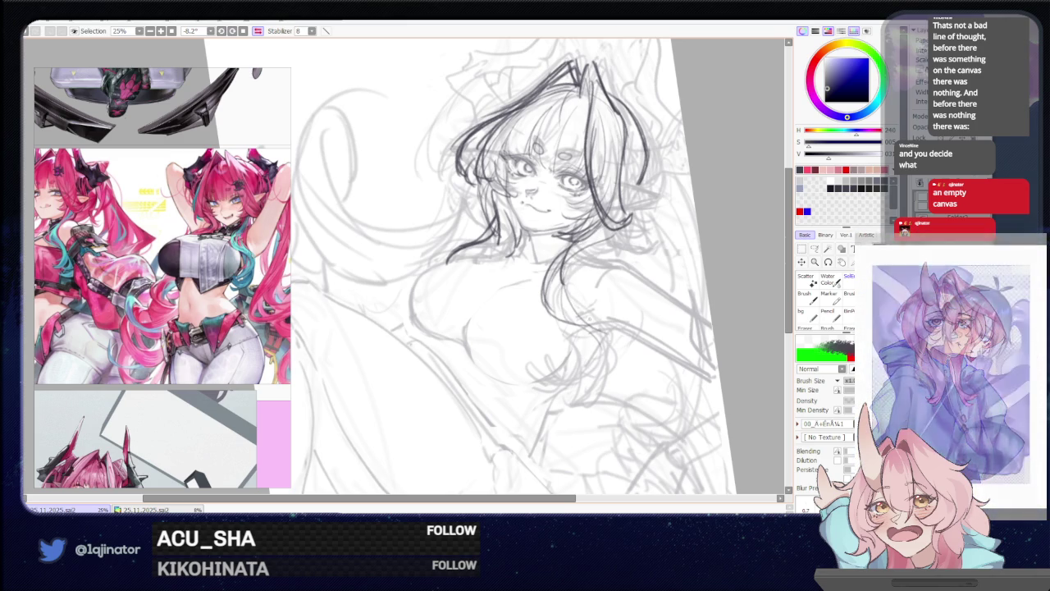
Draw a long dark hair lock hanging down on the right and darken its lower end
drag(572, 312, 575, 374)
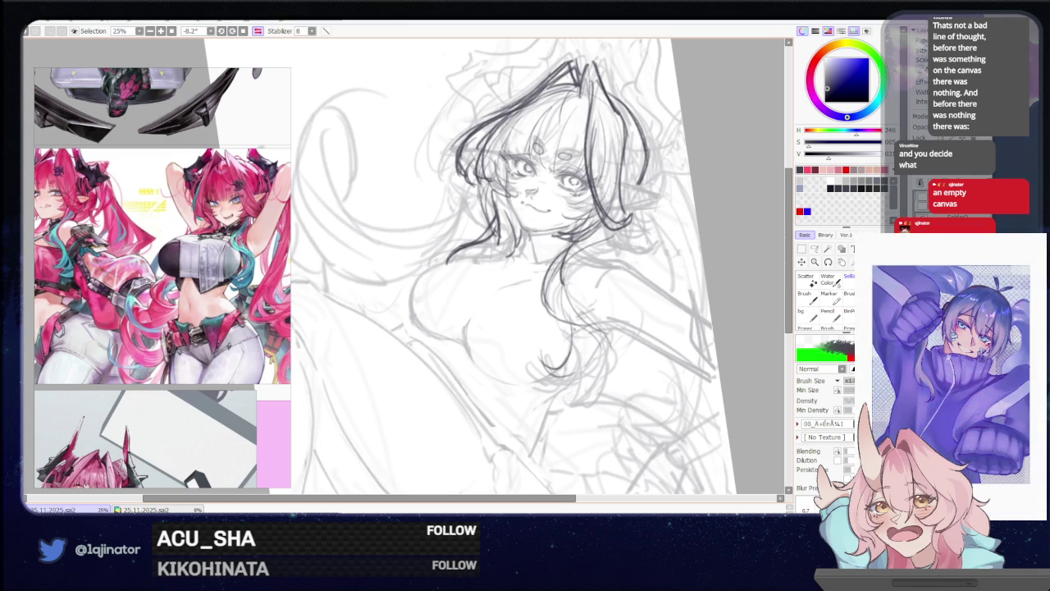
drag(609, 325, 589, 394)
drag(603, 312, 586, 397)
drag(596, 349, 591, 391)
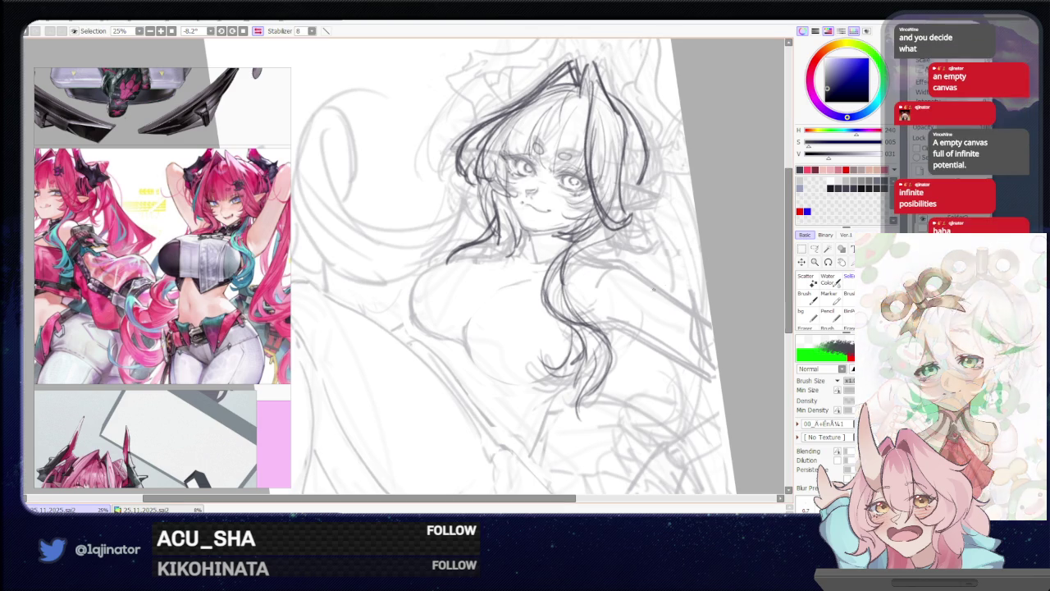
drag(648, 291, 761, 295)
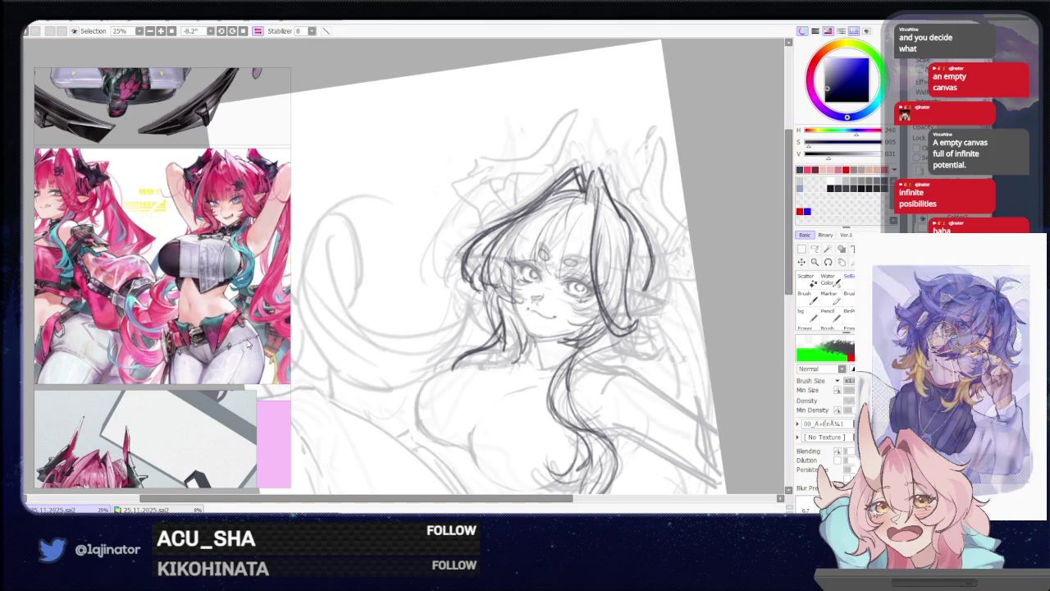
Scroll to the seated reference and sketch the horn's edge strokes up to its tip
scroll(down, 3)
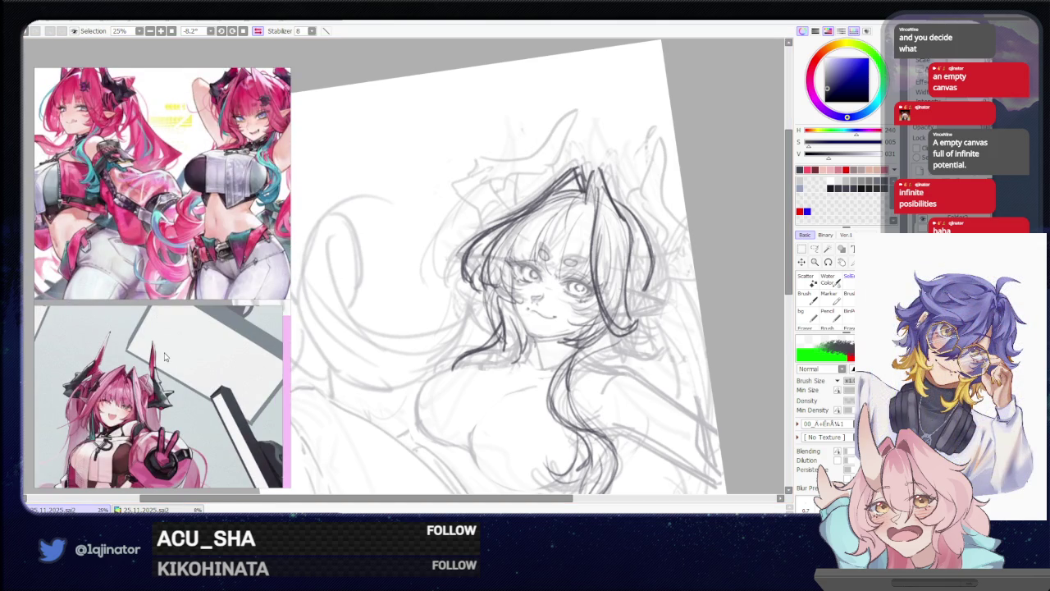
scroll(up, 3)
scroll(up, 3)
scroll(up, 3)
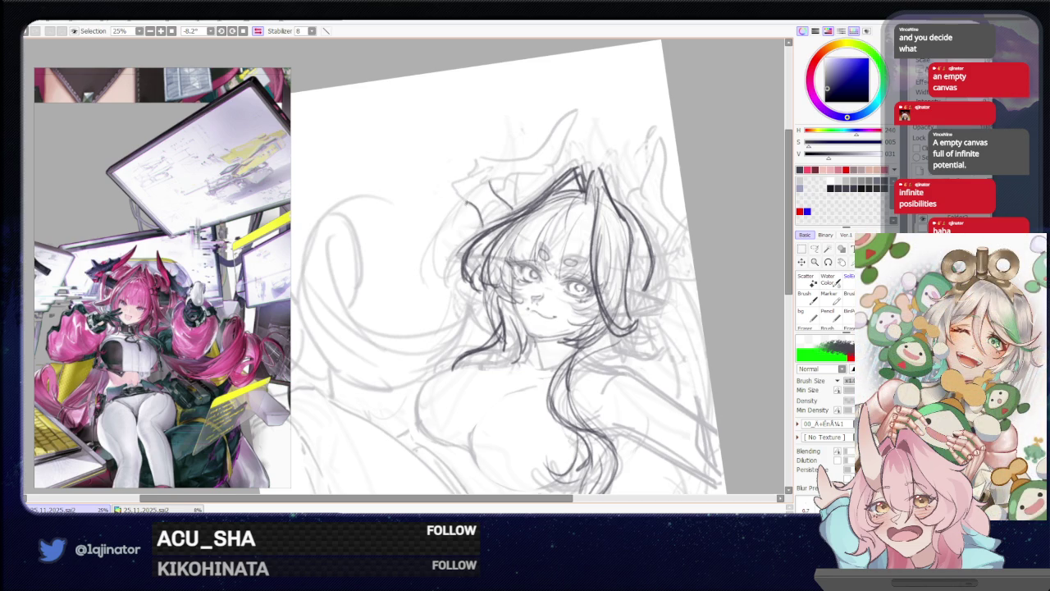
drag(450, 183, 459, 199)
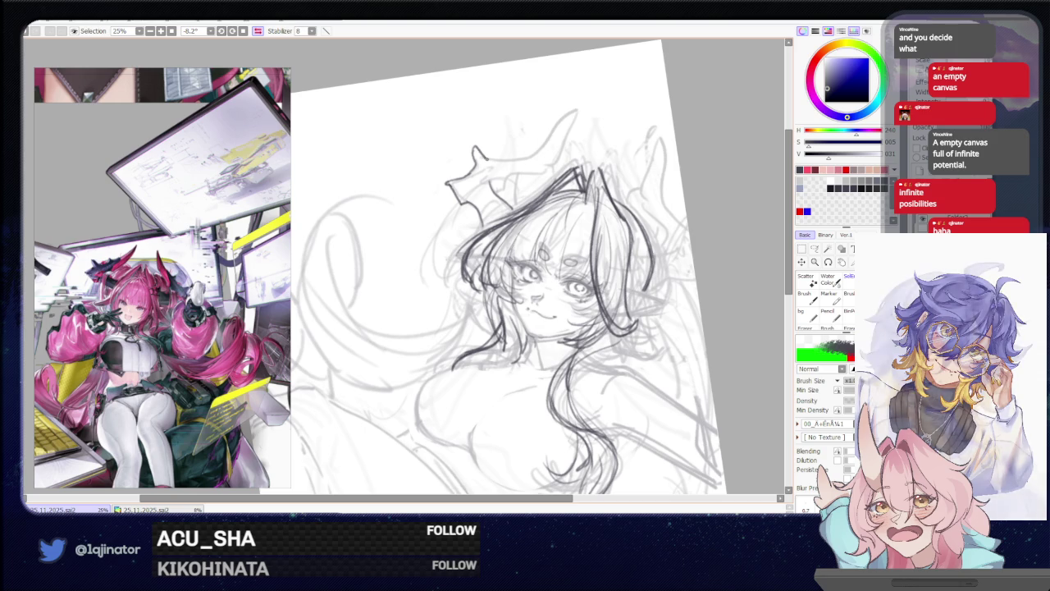
drag(504, 157, 501, 185)
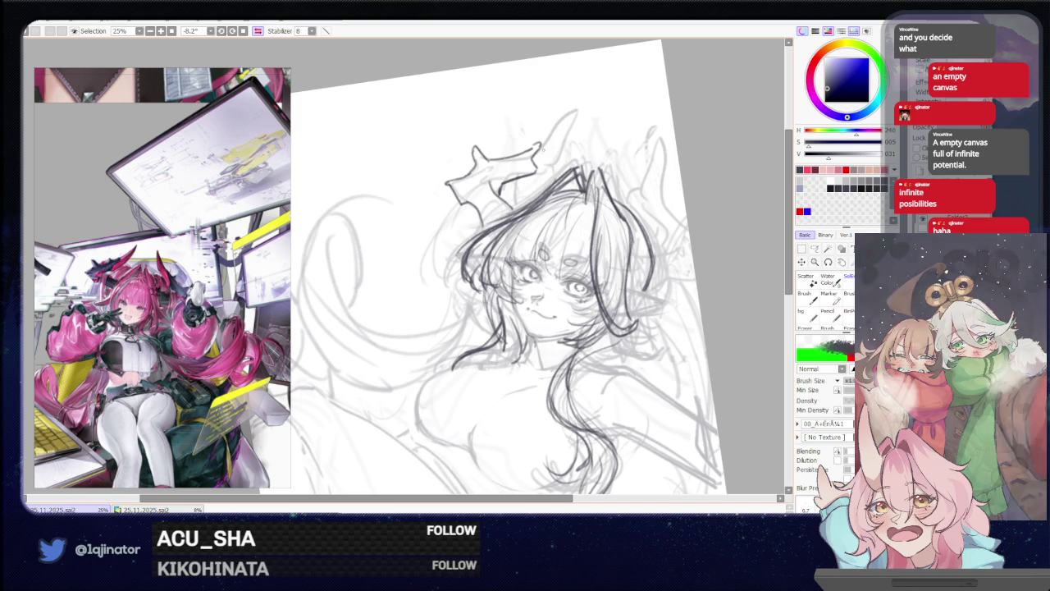
drag(553, 164, 580, 107)
Redraw the long stroke up the horn until the sharp pointed tip looks right
key(ctrl+z)
key(ctrl+z)
drag(543, 169, 586, 114)
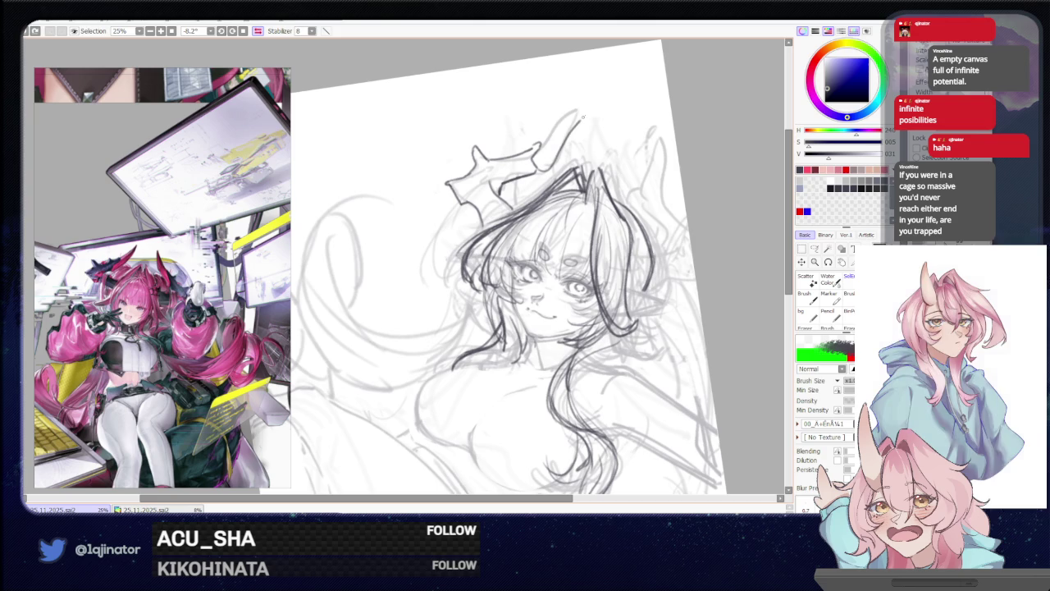
key(ctrl+z)
drag(542, 168, 581, 106)
key(ctrl+z)
drag(547, 164, 586, 107)
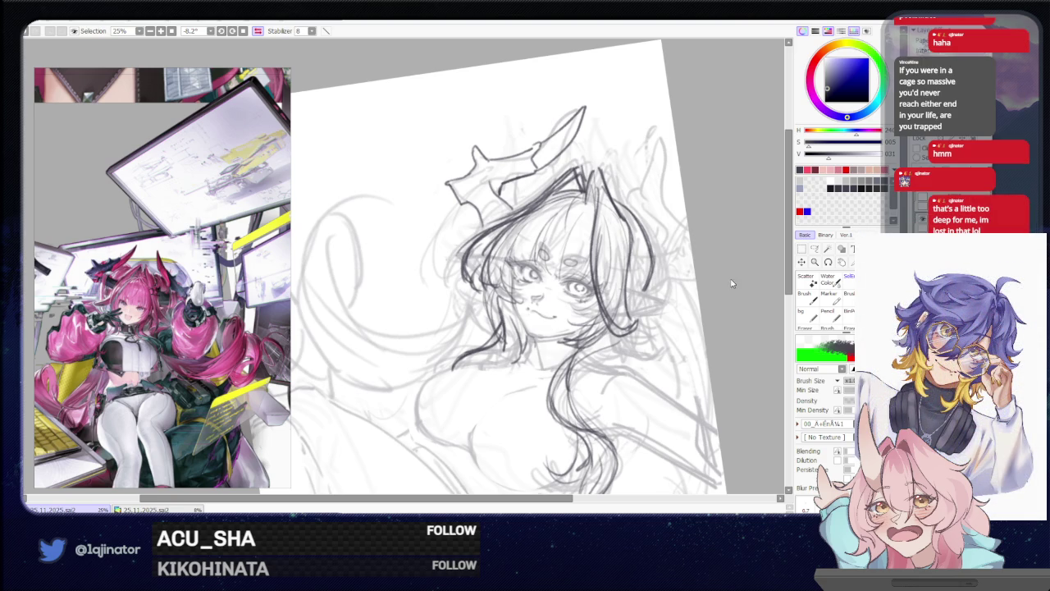
drag(598, 255, 567, 301)
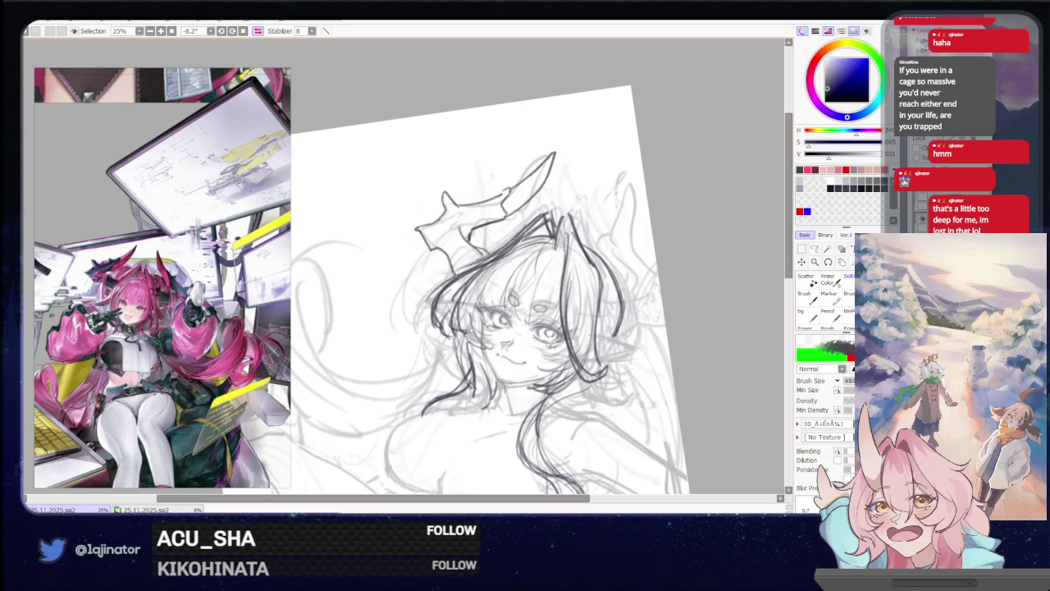
Rotate the horn sketch counter-clockwise and move it beside the head
key(ctrl+t)
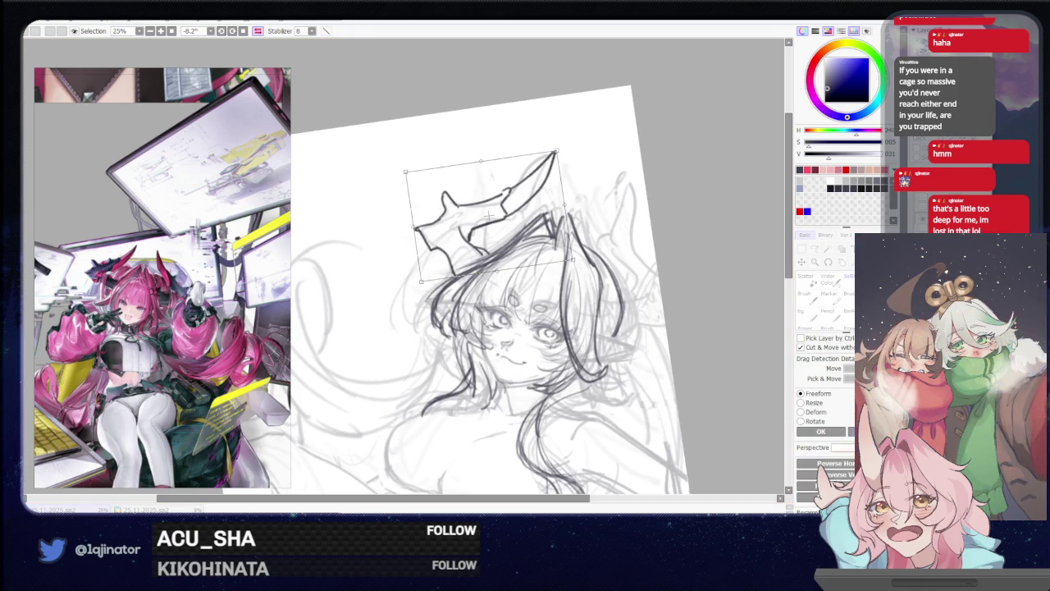
drag(521, 105, 483, 99)
drag(530, 200, 696, 250)
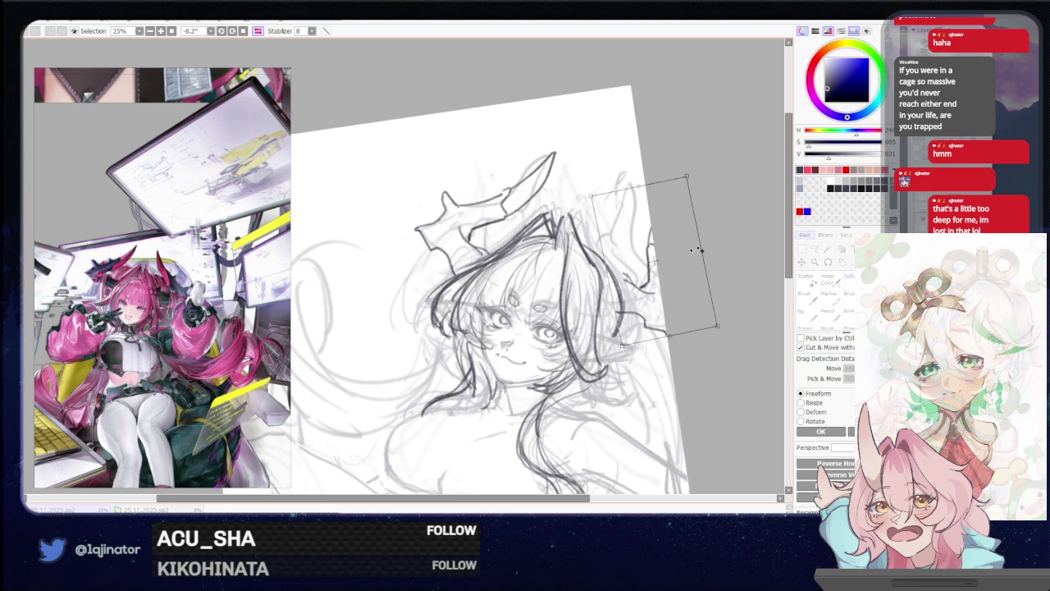
key(Return)
Place a second horn beside the head, adjusting its tilt and position
key(ctrl+t)
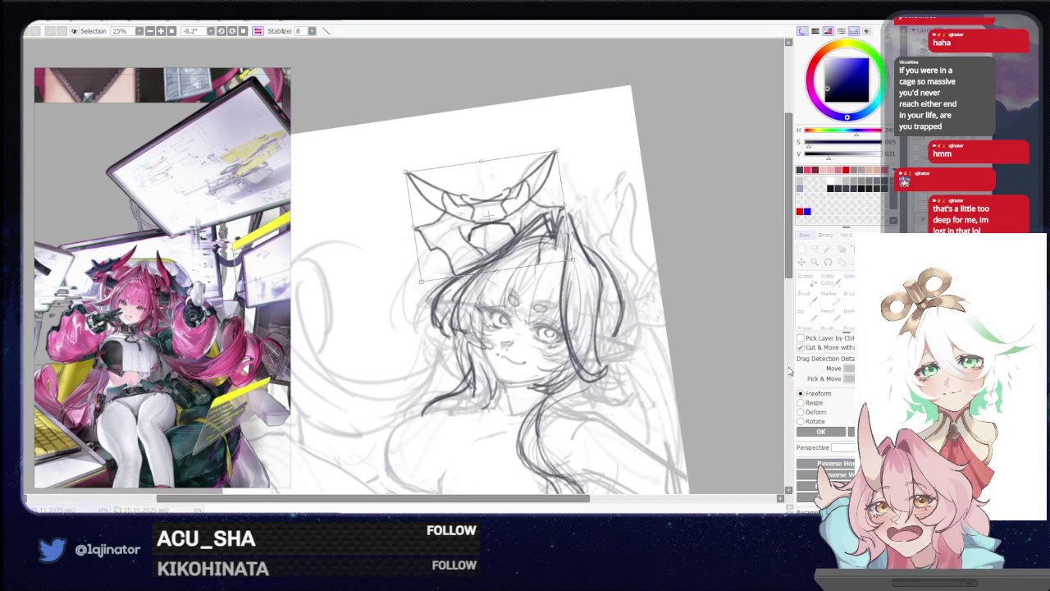
drag(500, 263, 661, 270)
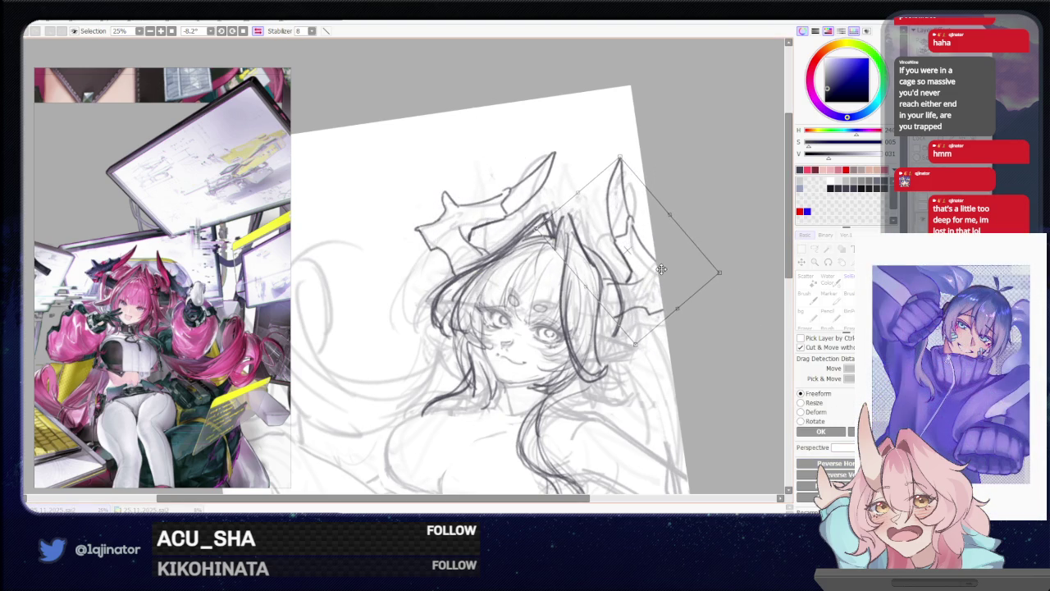
drag(728, 248, 725, 271)
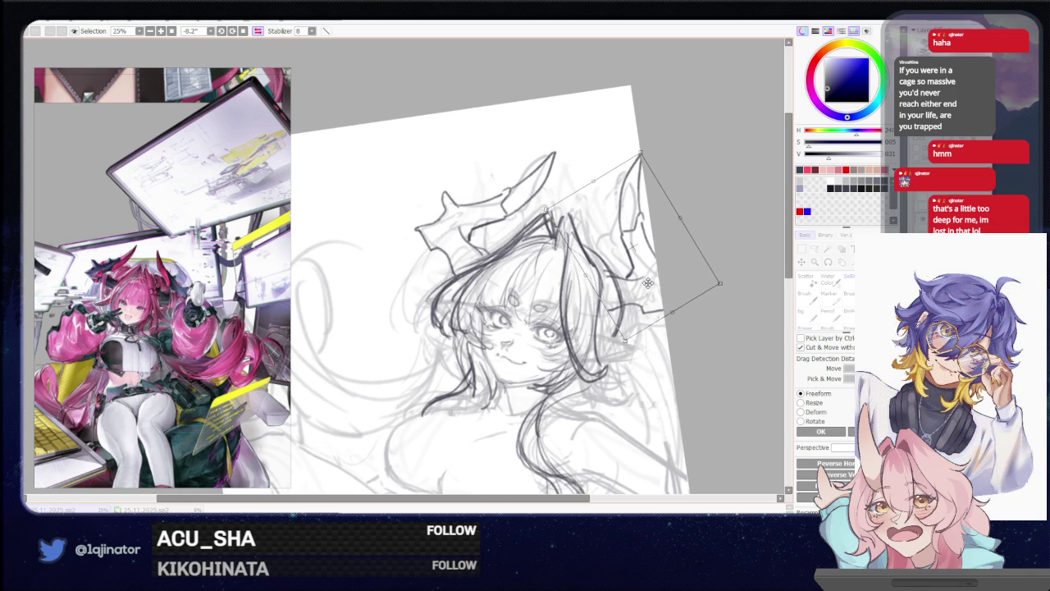
drag(719, 256, 661, 272)
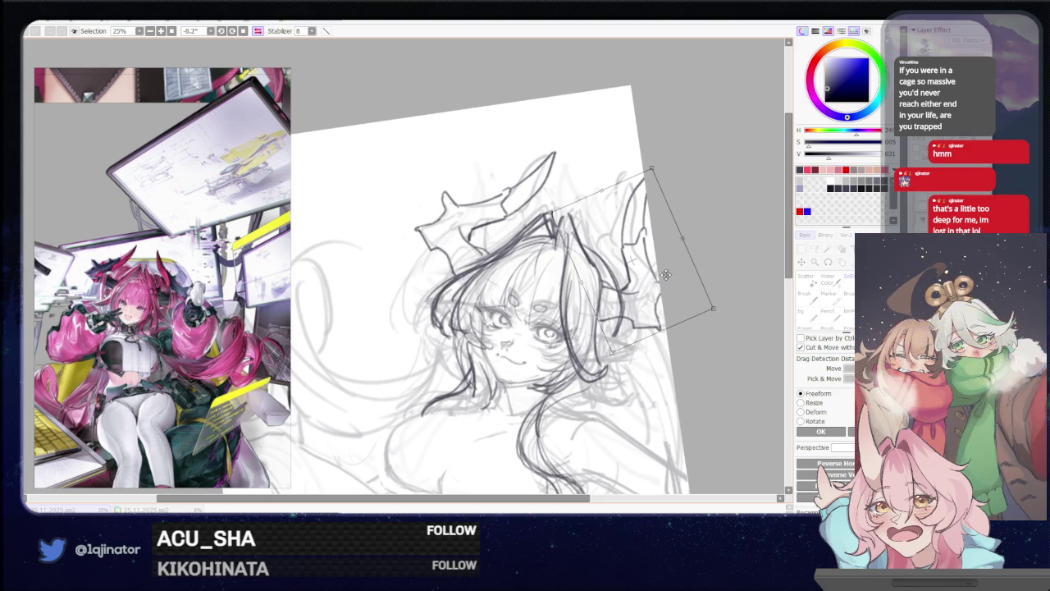
drag(666, 275, 719, 242)
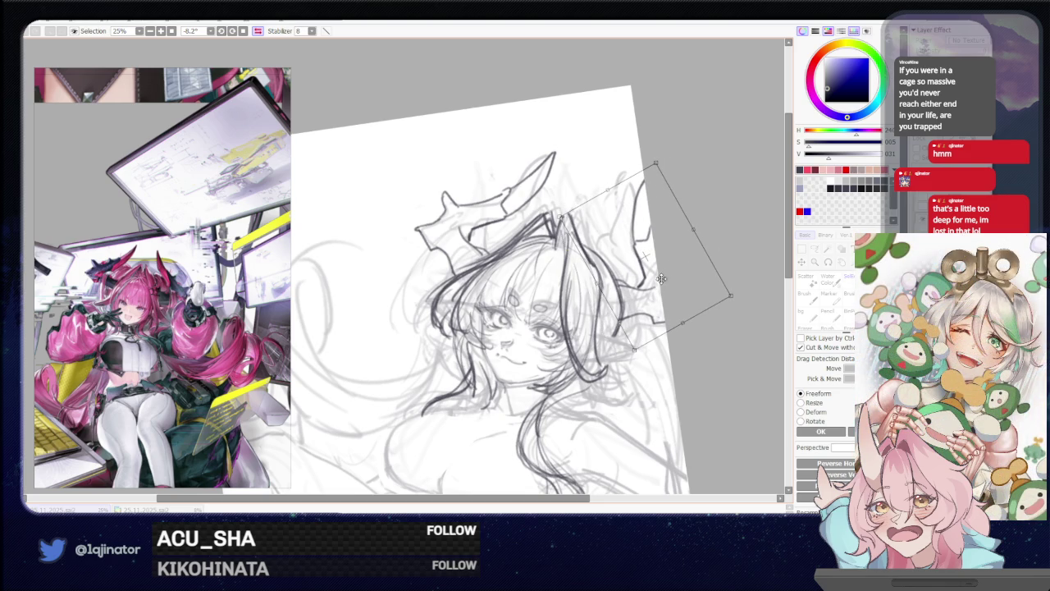
drag(660, 280, 659, 277)
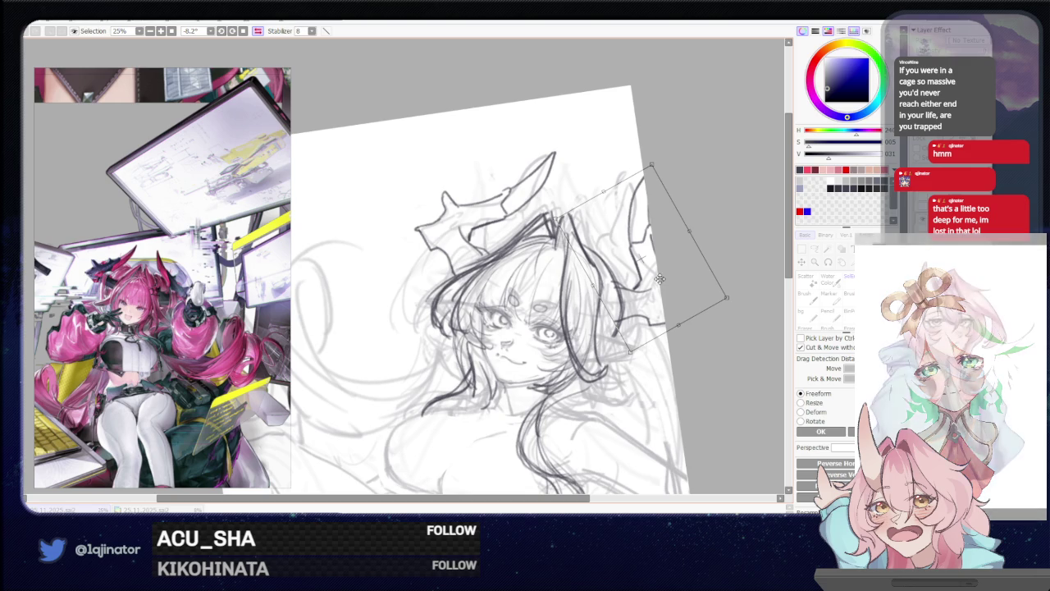
drag(660, 277, 659, 293)
drag(728, 265, 727, 248)
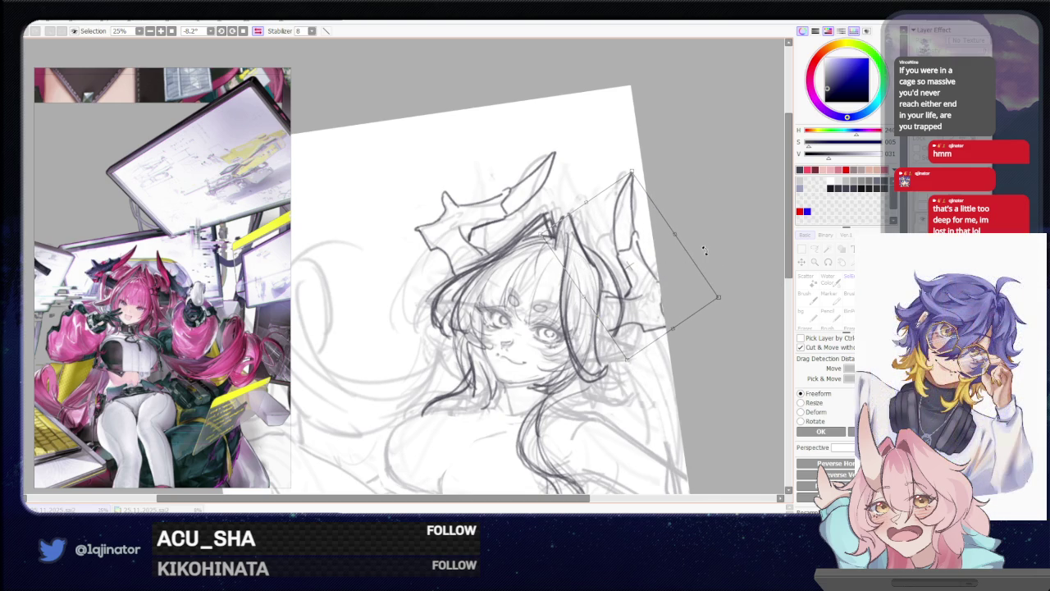
key(Return)
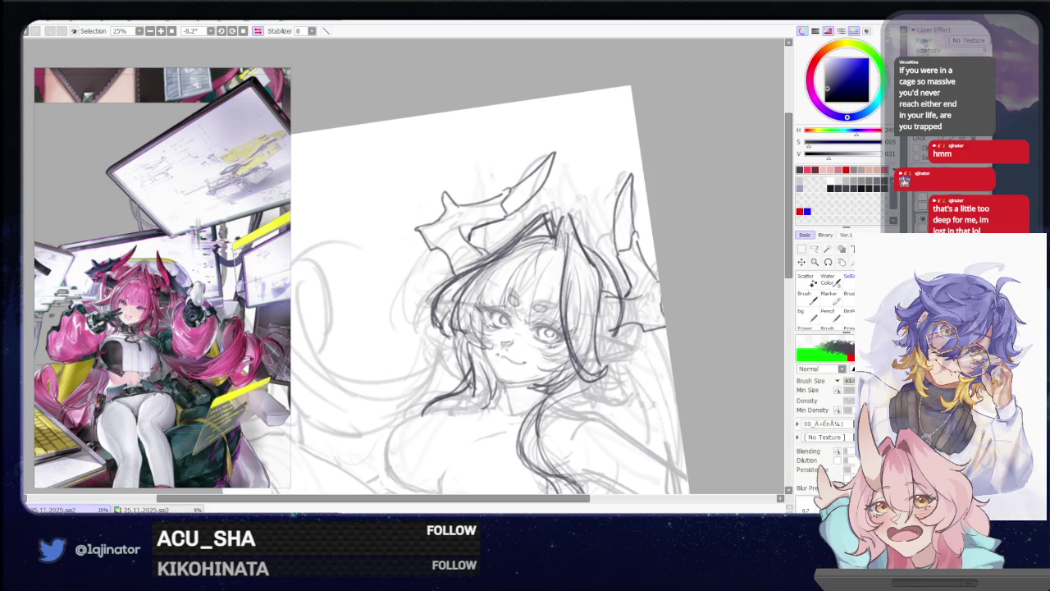
Rotate the head sketch further counter-clockwise and apply the transform
key(ctrl+t)
drag(706, 252, 710, 233)
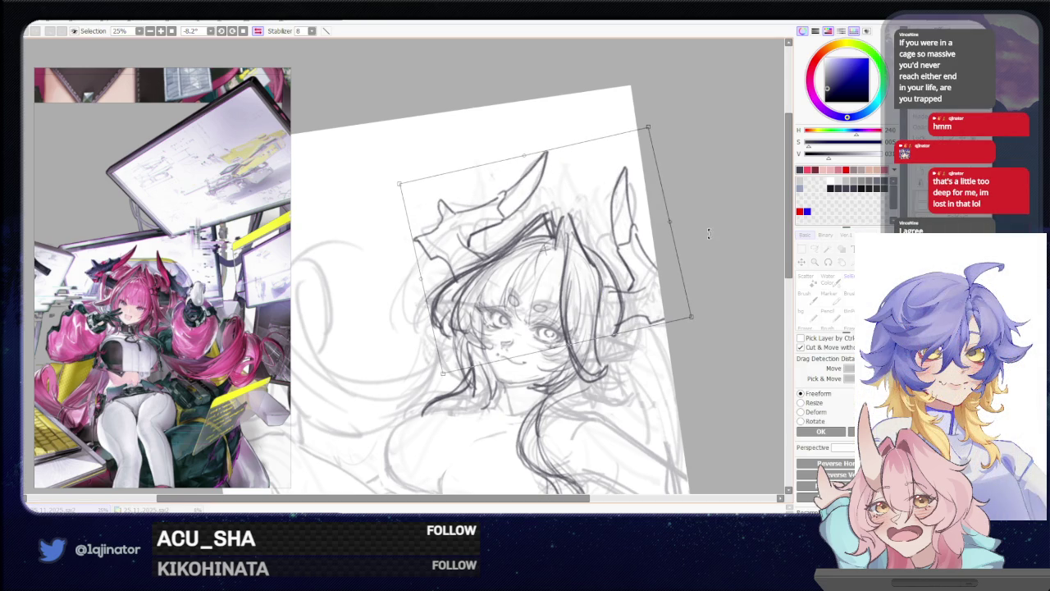
key(Return)
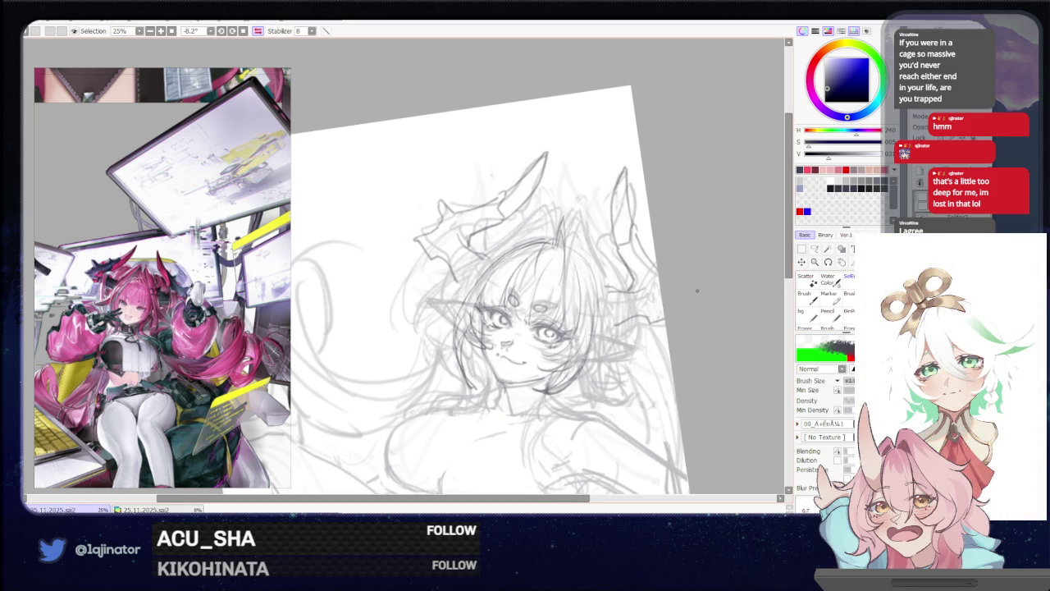
Ink a dark curved line across the hair toward the left
scroll(down, 3)
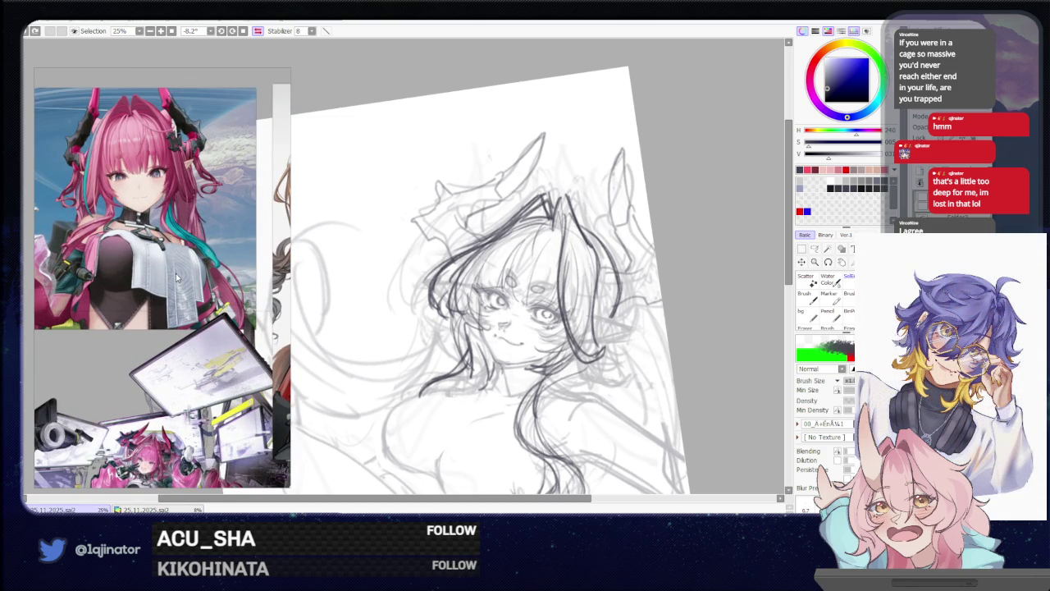
drag(689, 275, 665, 247)
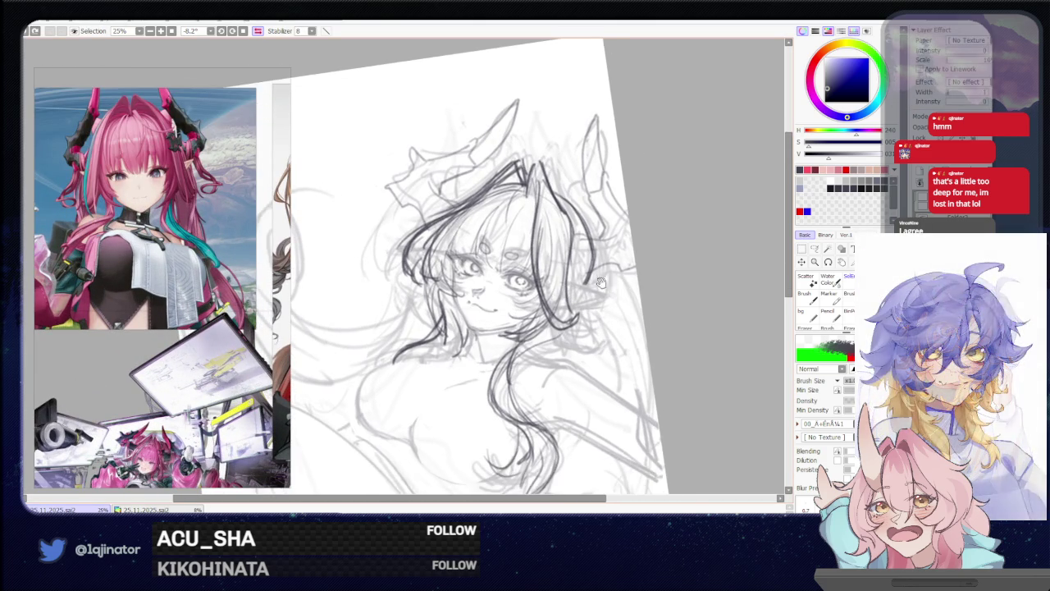
drag(577, 312, 600, 287)
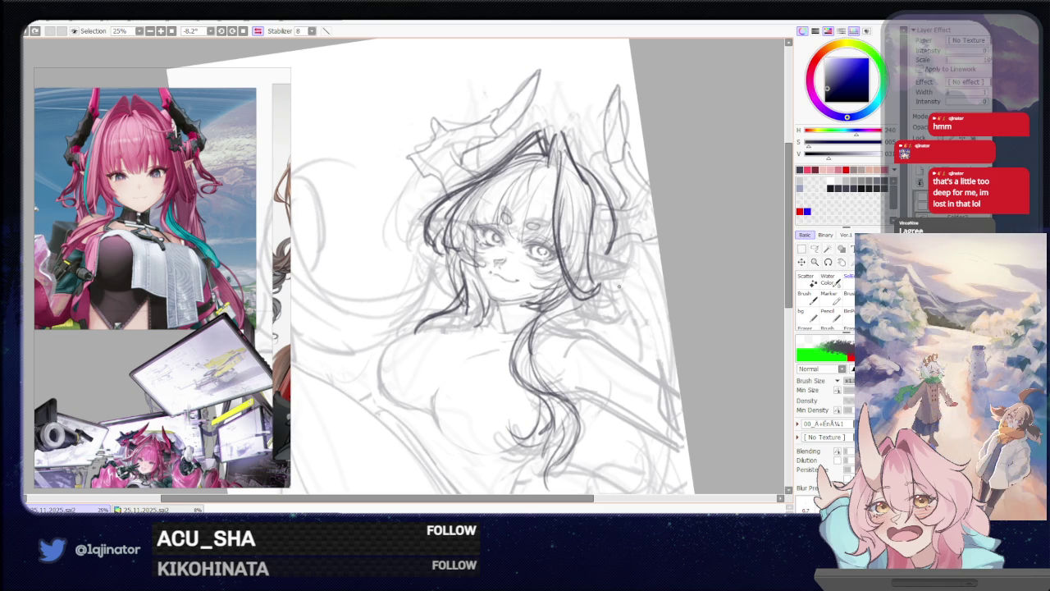
drag(609, 288, 677, 296)
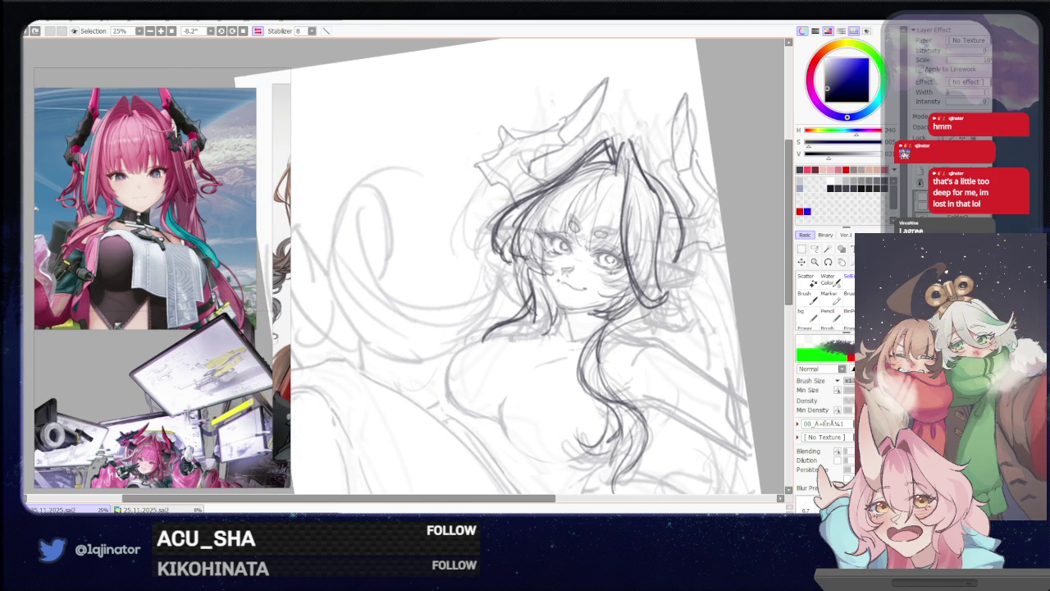
drag(508, 261, 412, 330)
key(ctrl+z)
drag(508, 263, 382, 292)
Ink the long hair lock curving down the left side, retrying its shape several times
drag(353, 189, 390, 320)
key(ctrl+z)
drag(353, 188, 389, 320)
key(ctrl+z)
drag(370, 187, 391, 350)
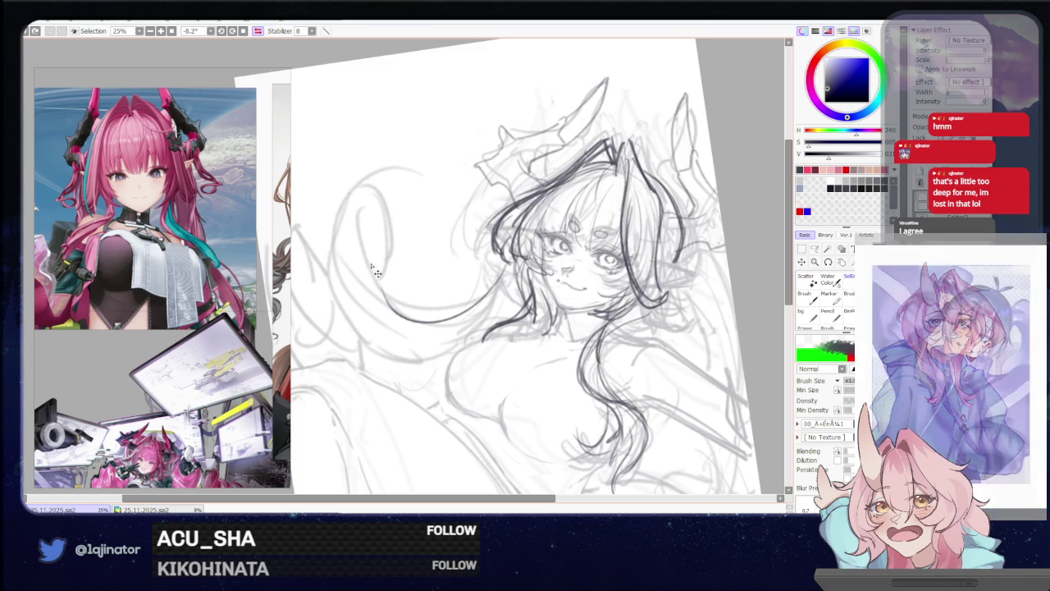
drag(369, 187, 439, 365)
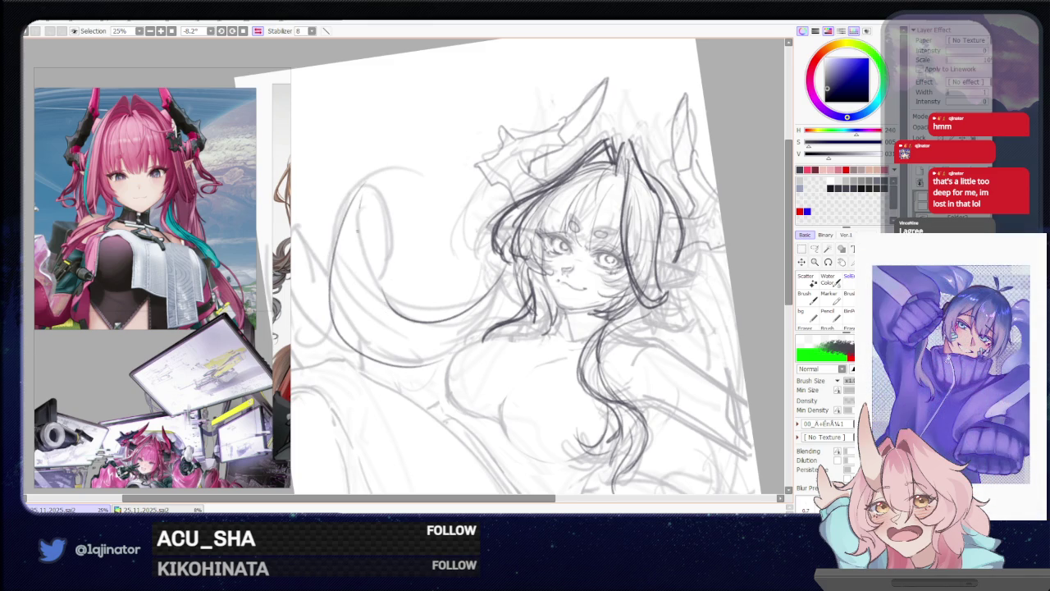
key(ctrl+z)
drag(369, 191, 452, 301)
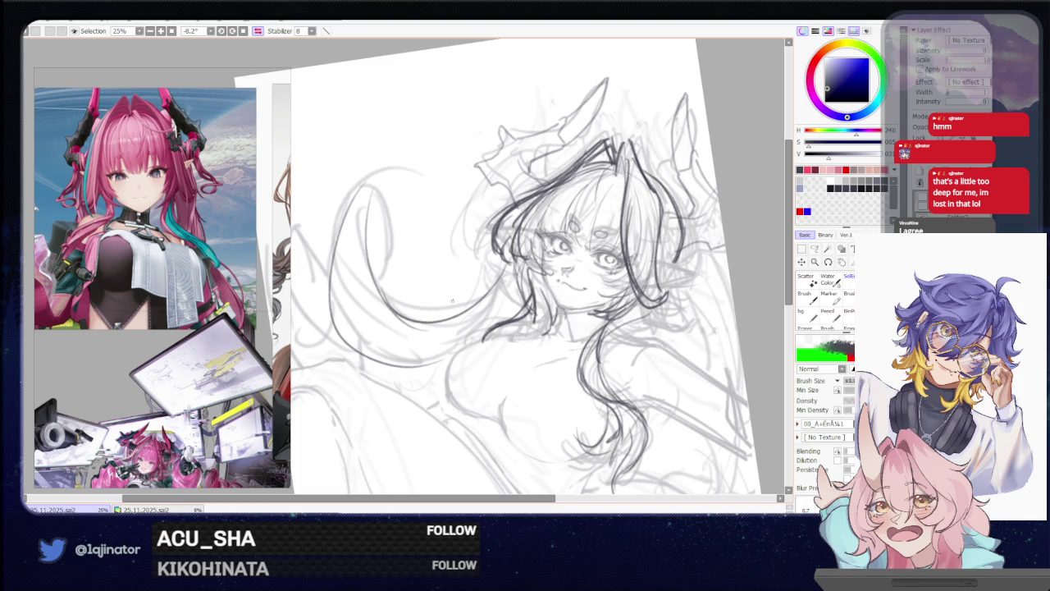
key(ctrl+z)
drag(368, 201, 463, 327)
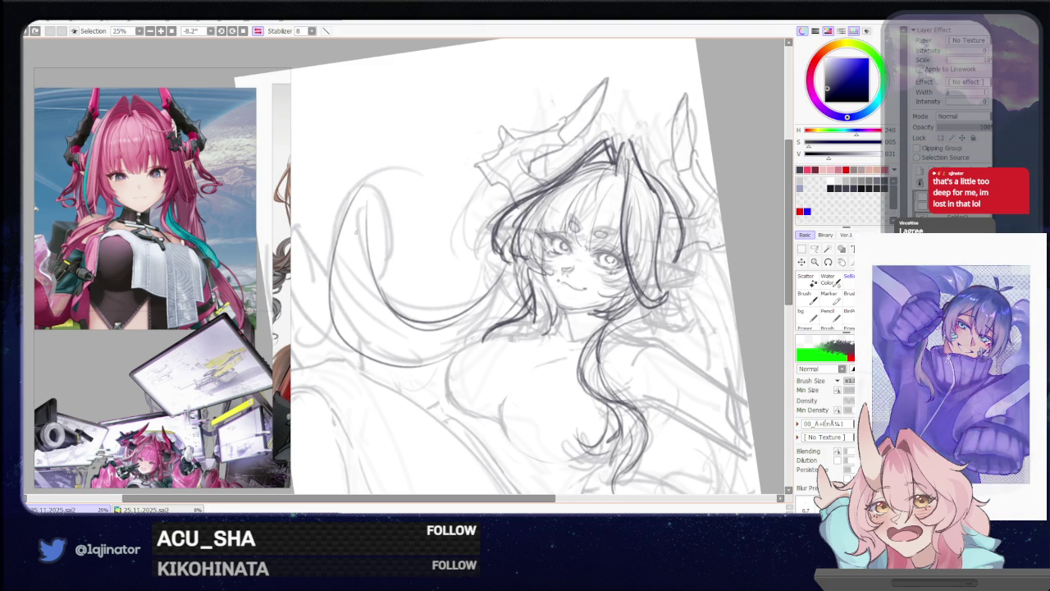
Rework the hair curve and add a dark stroke inside it
key(ctrl+z)
drag(336, 243, 386, 295)
drag(387, 254, 384, 309)
key(ctrl+z)
drag(387, 192, 384, 309)
key(ctrl+z)
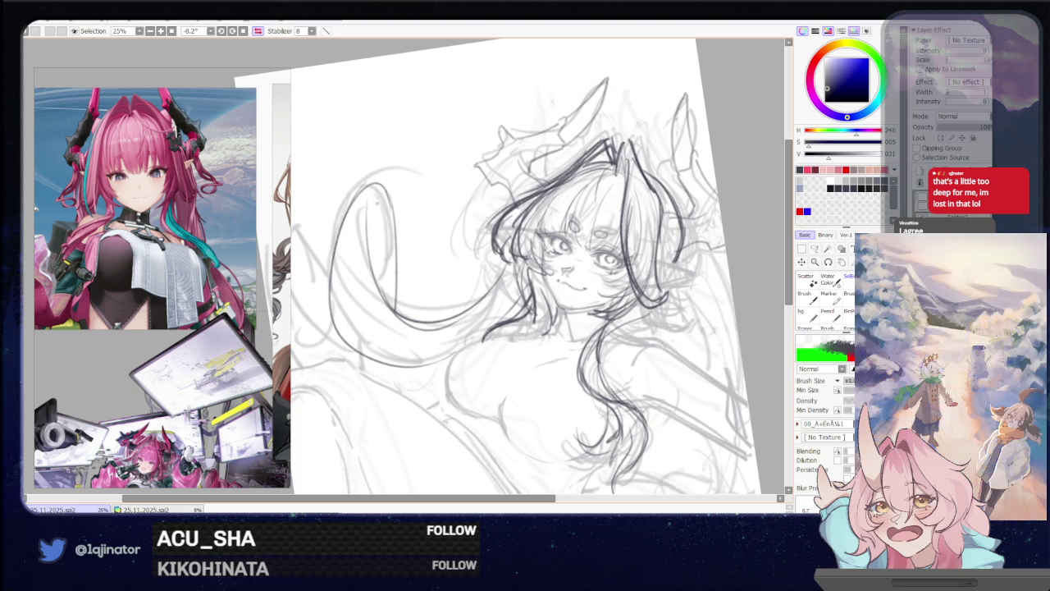
drag(373, 283, 379, 189)
drag(365, 293, 366, 170)
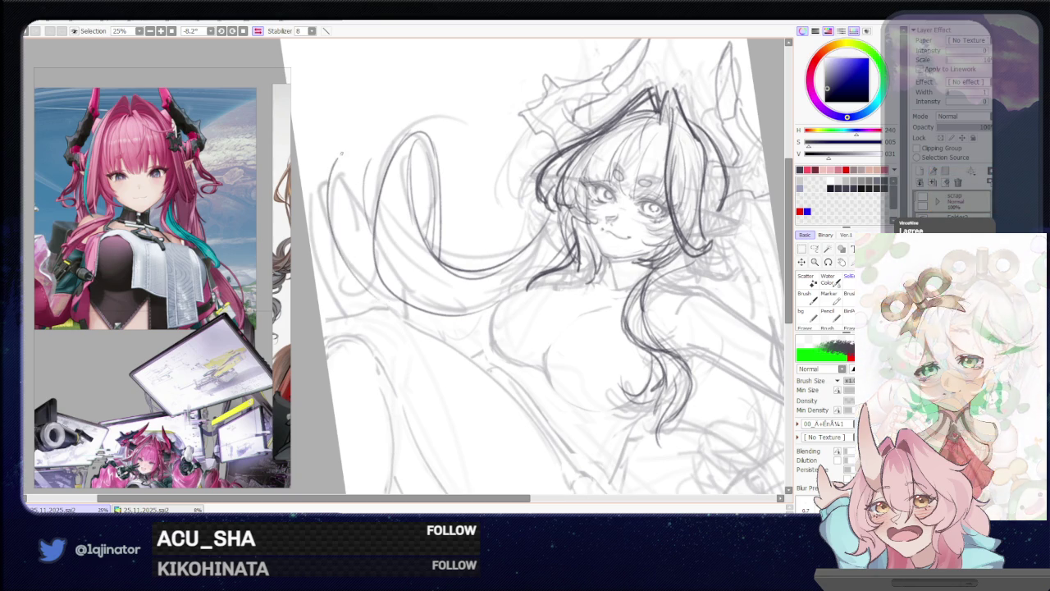
Sketch a hair lock along the left edge and another arcing upward
key(ctrl+z)
drag(341, 144, 371, 279)
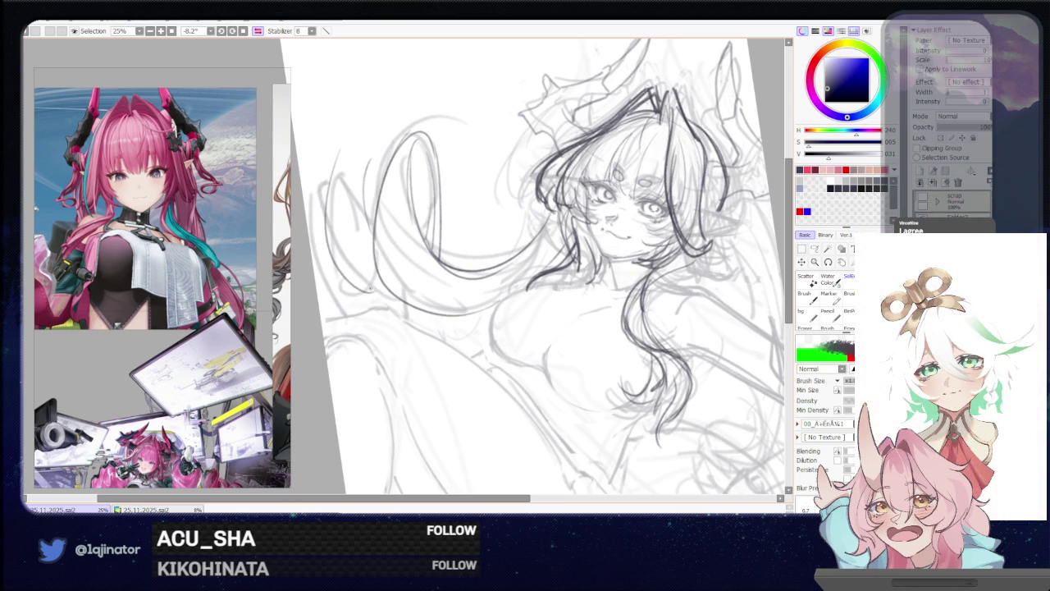
drag(339, 163, 370, 132)
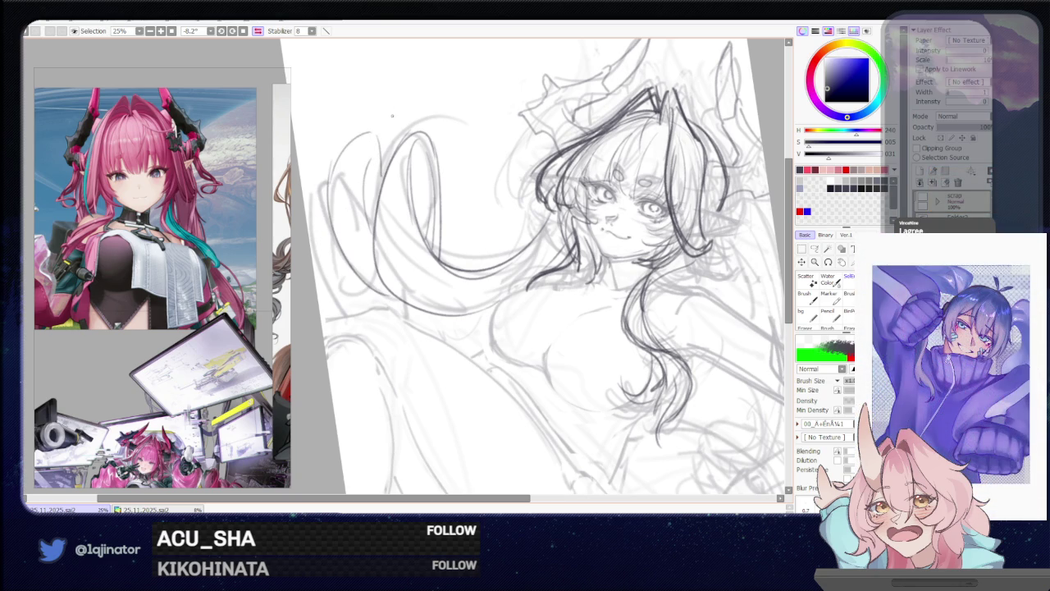
scroll(up, 3)
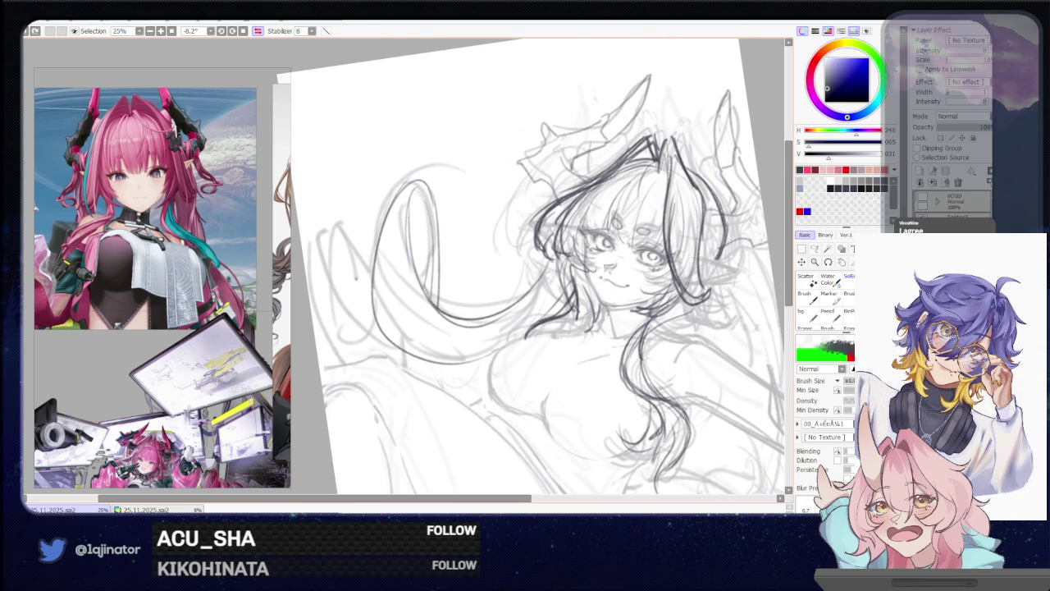
scroll(down, 3)
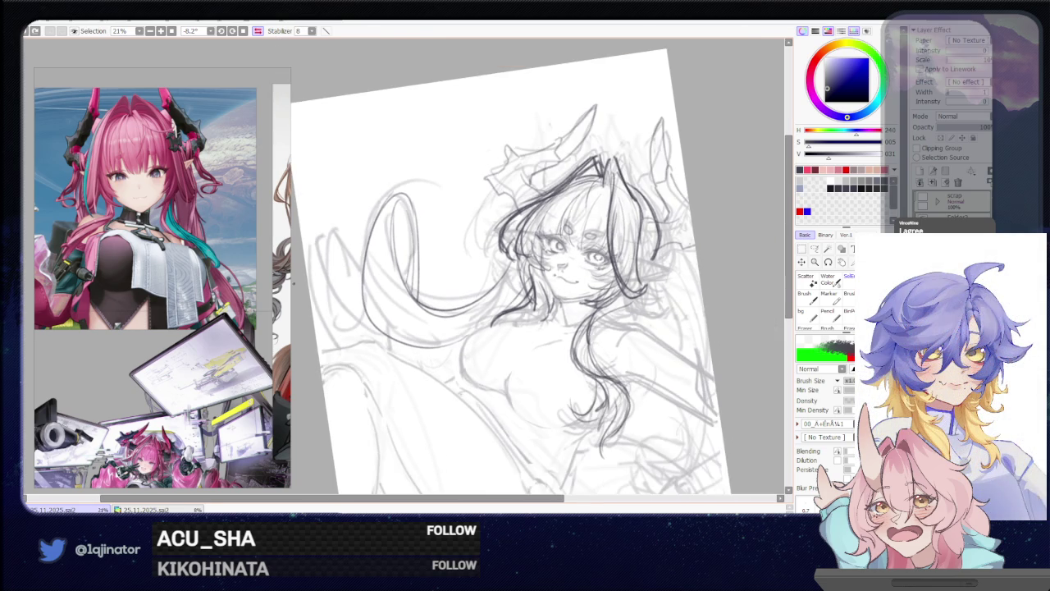
scroll(up, 3)
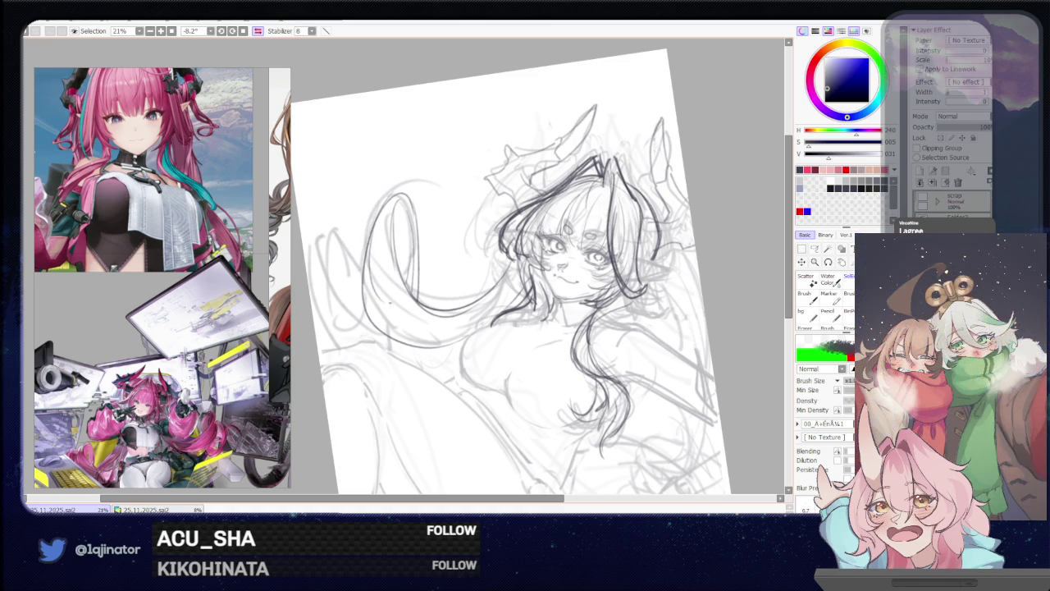
Add light strokes in the left hair area and a short stroke at its lower end, then hide the dark line-art
drag(405, 251, 379, 317)
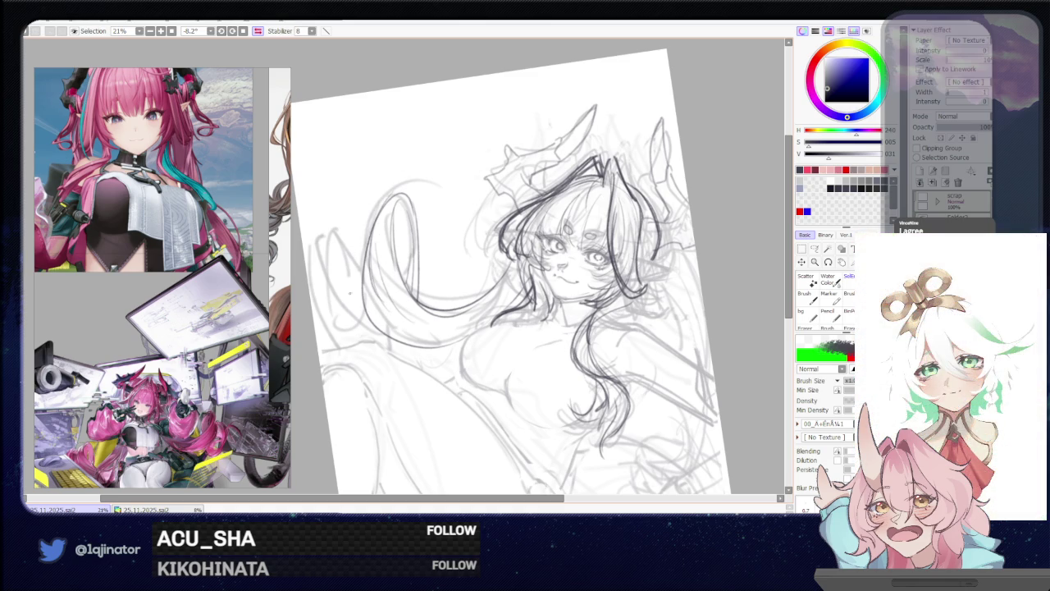
key(ctrl+z)
drag(324, 200, 305, 297)
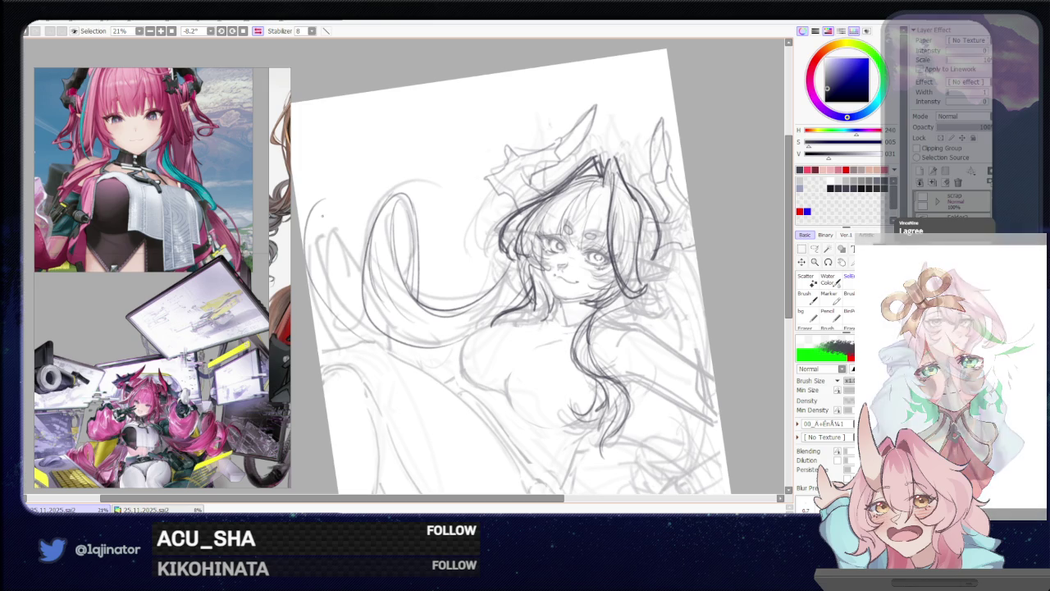
drag(368, 196, 332, 258)
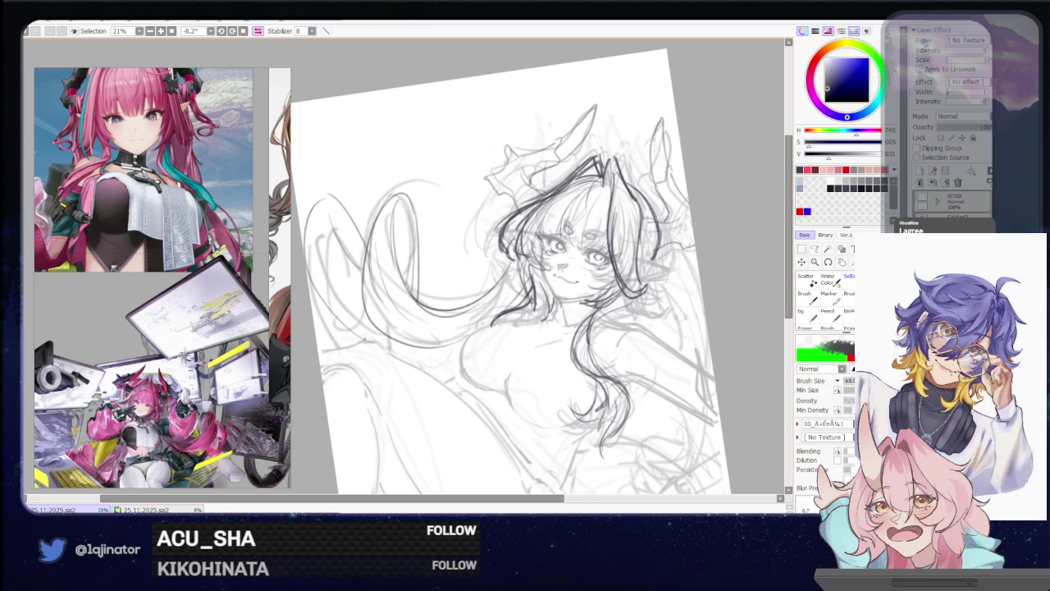
drag(360, 336, 383, 341)
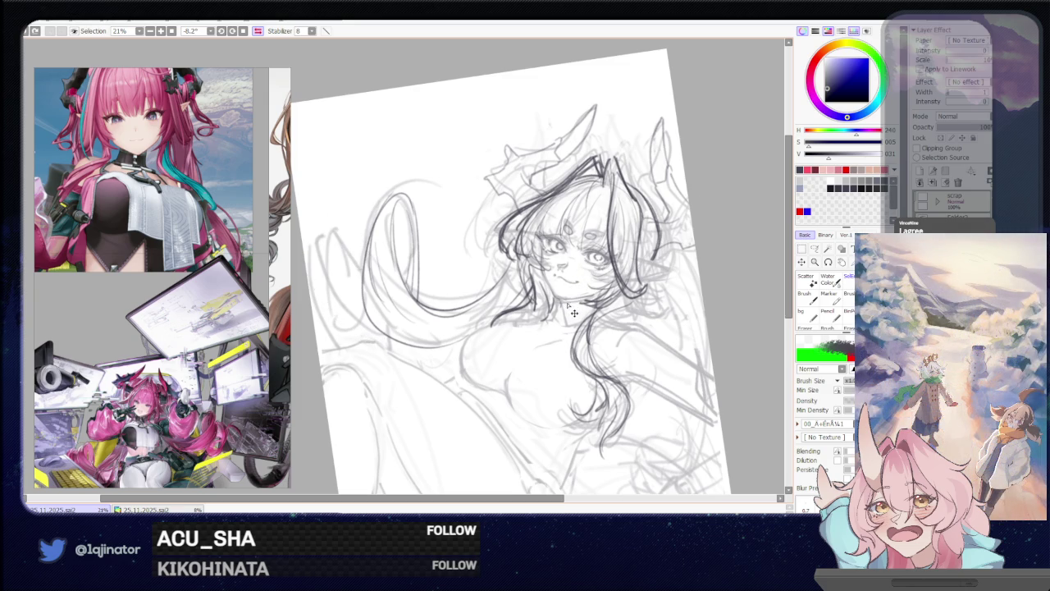
key(Delete)
drag(670, 339, 578, 281)
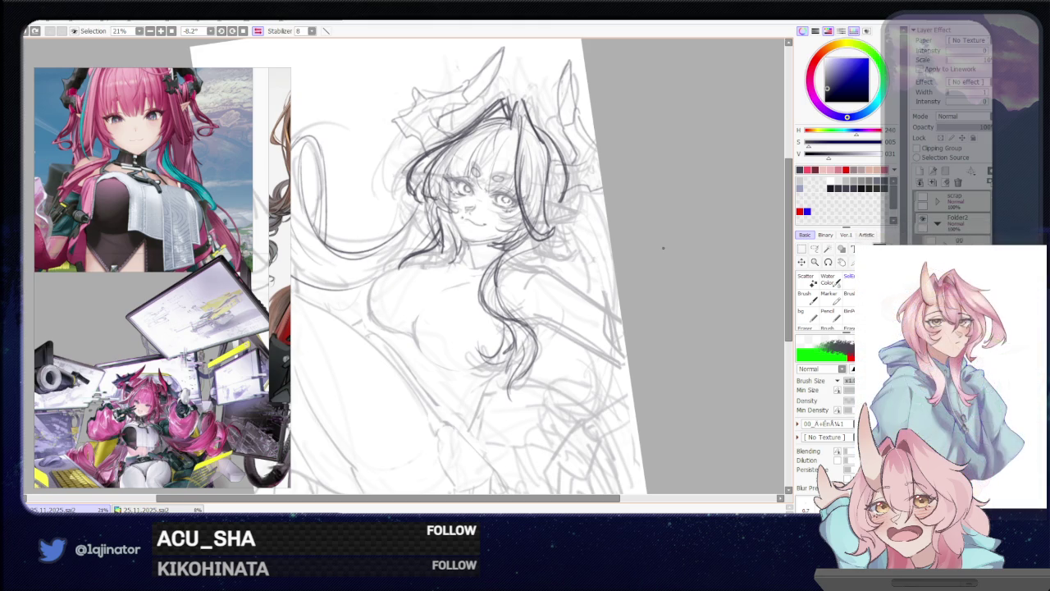
Reset the canvas rotation, centre the whole sketch, and save with Ctrl+S
scroll(down, 3)
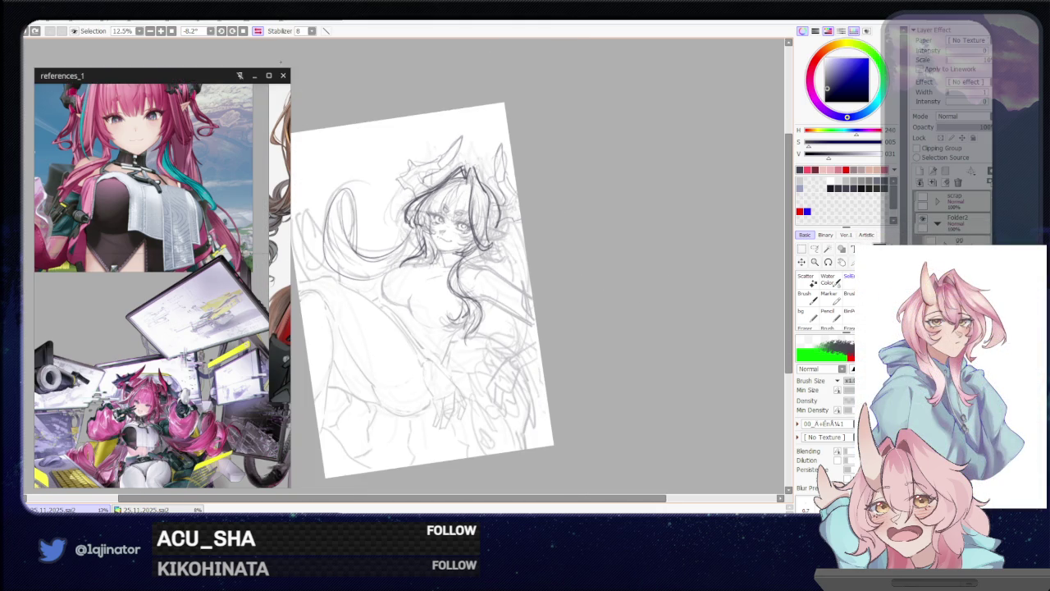
key(Home)
scroll(up, 3)
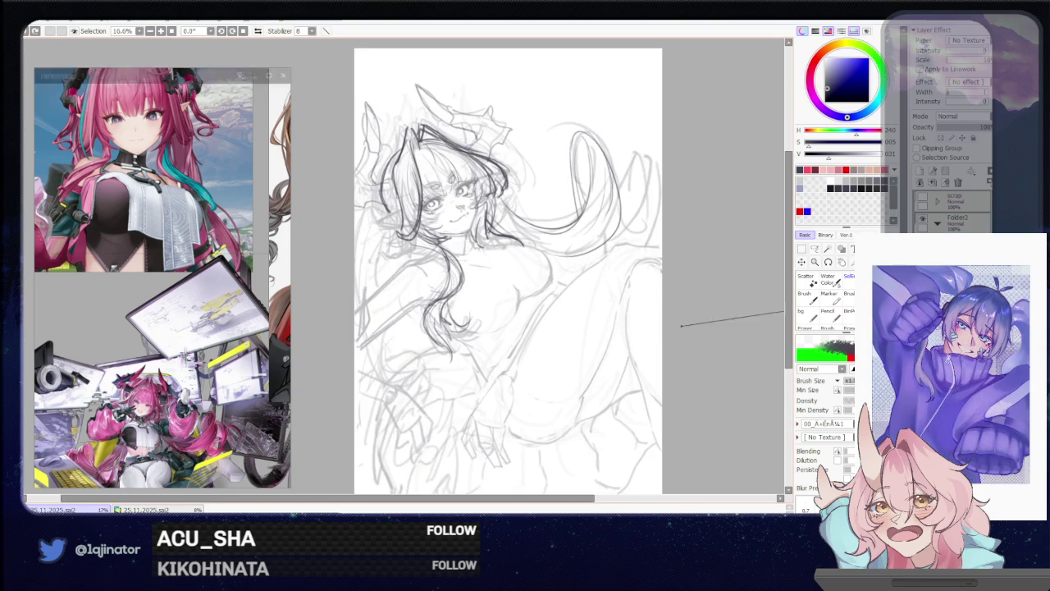
drag(713, 358, 689, 332)
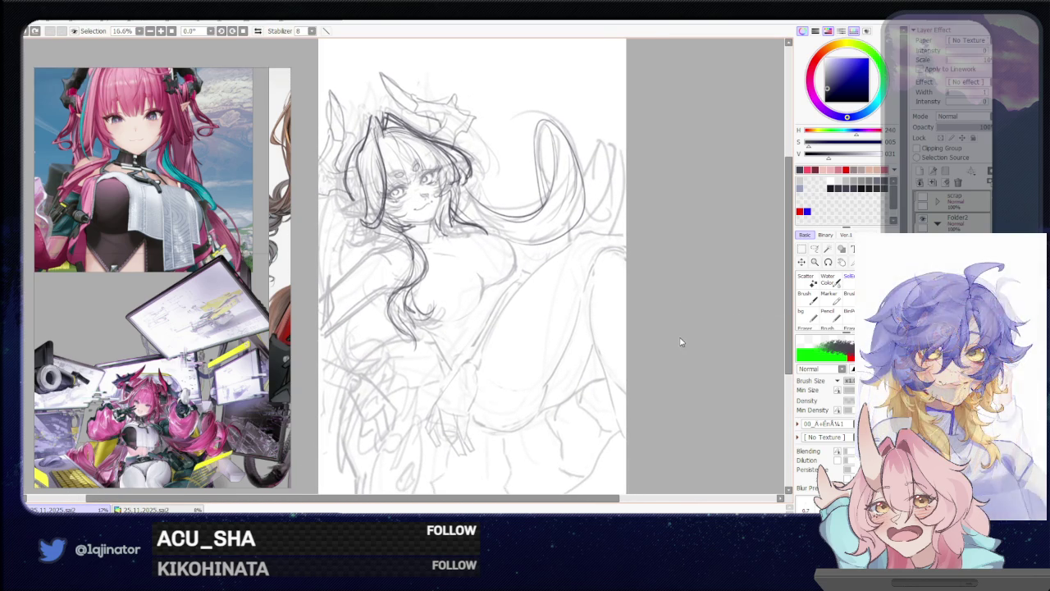
key(ctrl+s)
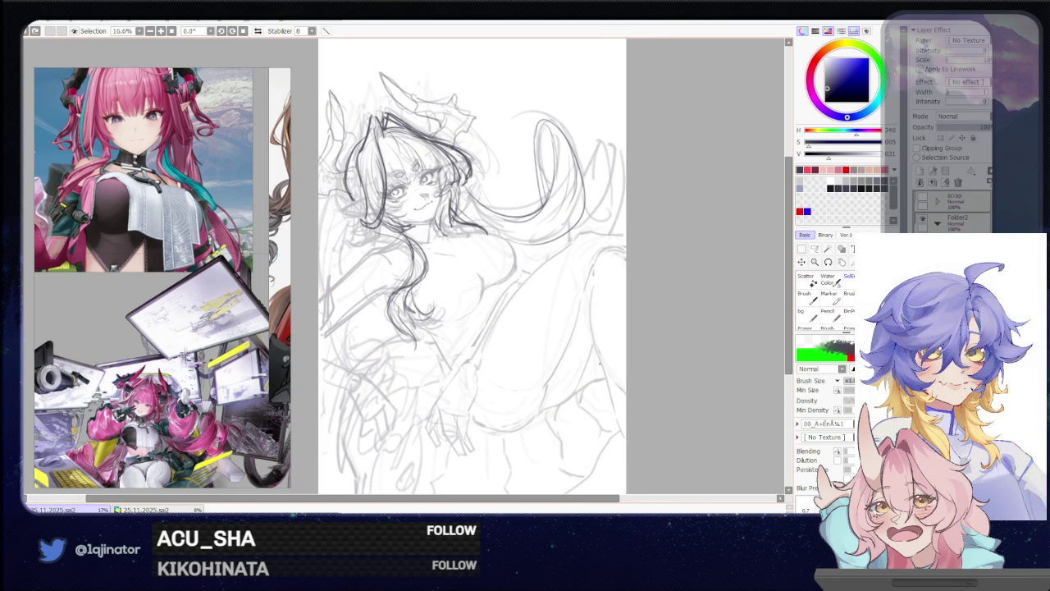